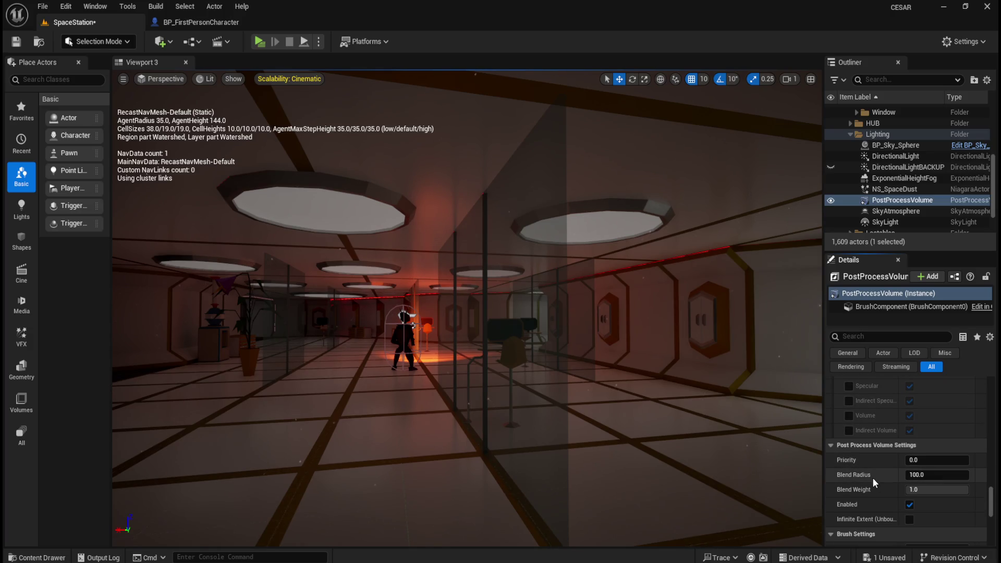
Enable Infinite Extent (Unbound) on the PostProcessVolume, then filter its Details for 'render'
scroll(872, 478, "down", 4)
scroll(871, 479, "down", 8)
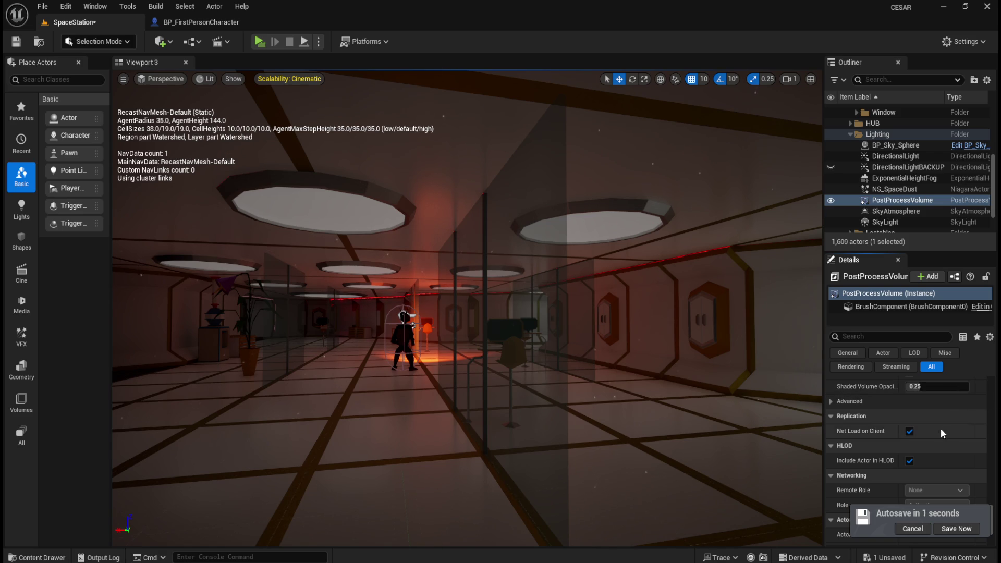
left_click(909, 338)
type("unb")
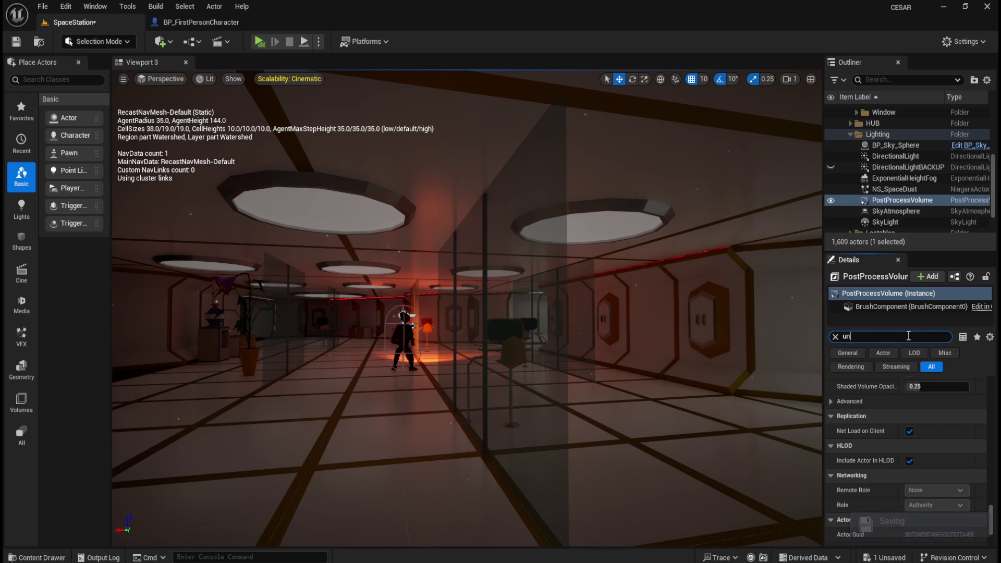
left_click(912, 398)
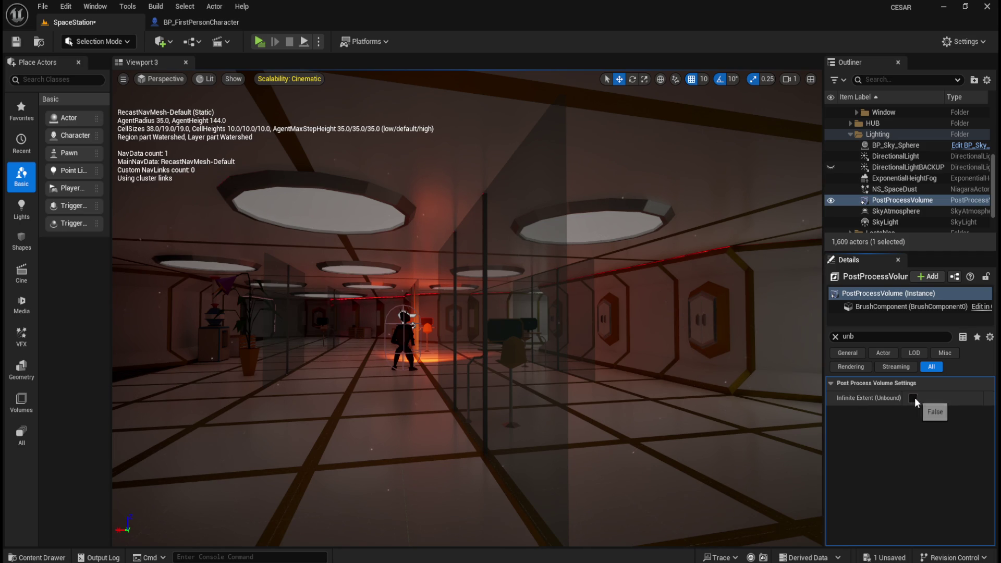
left_click(883, 338)
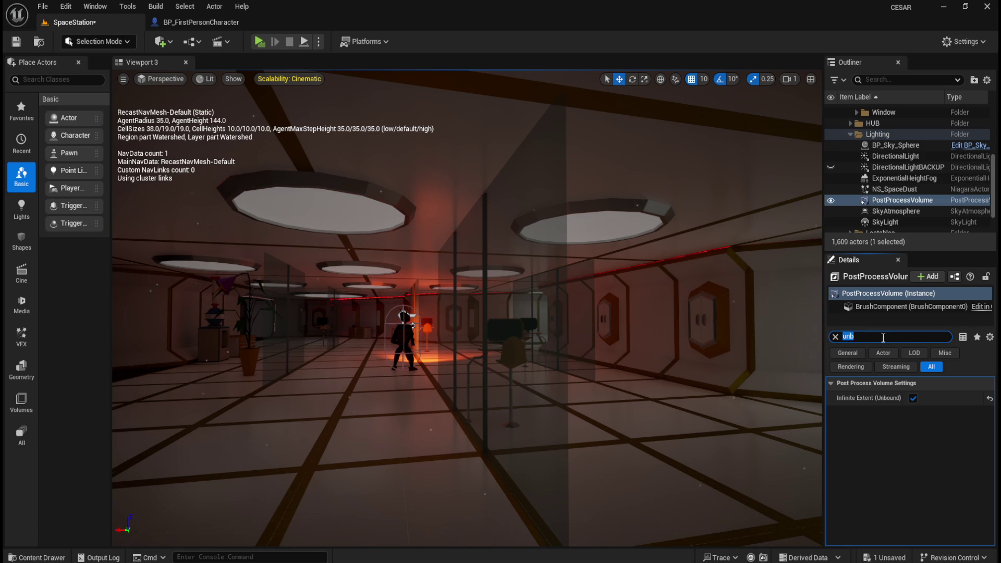
type("rend")
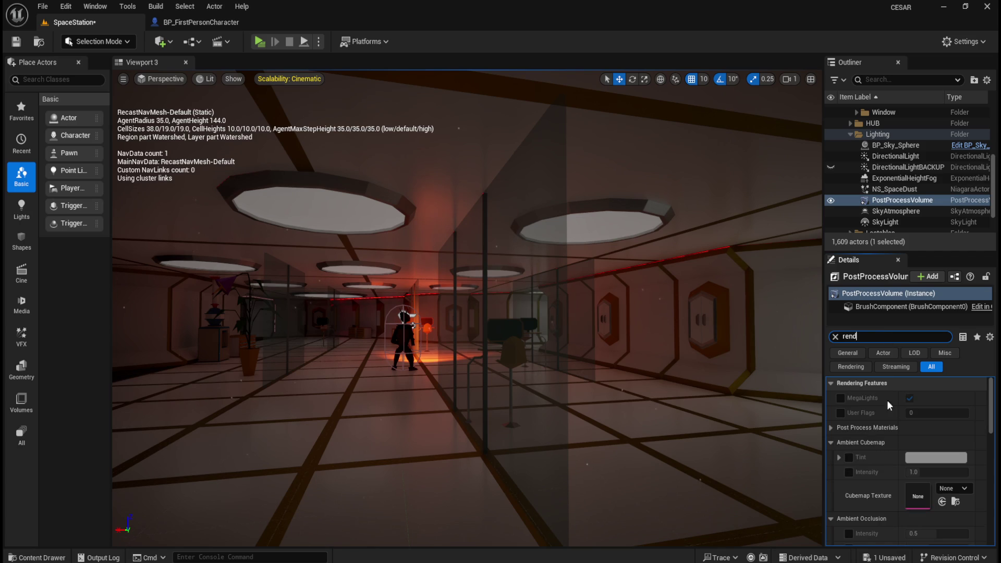
type("er")
scroll(882, 462, "down", 2)
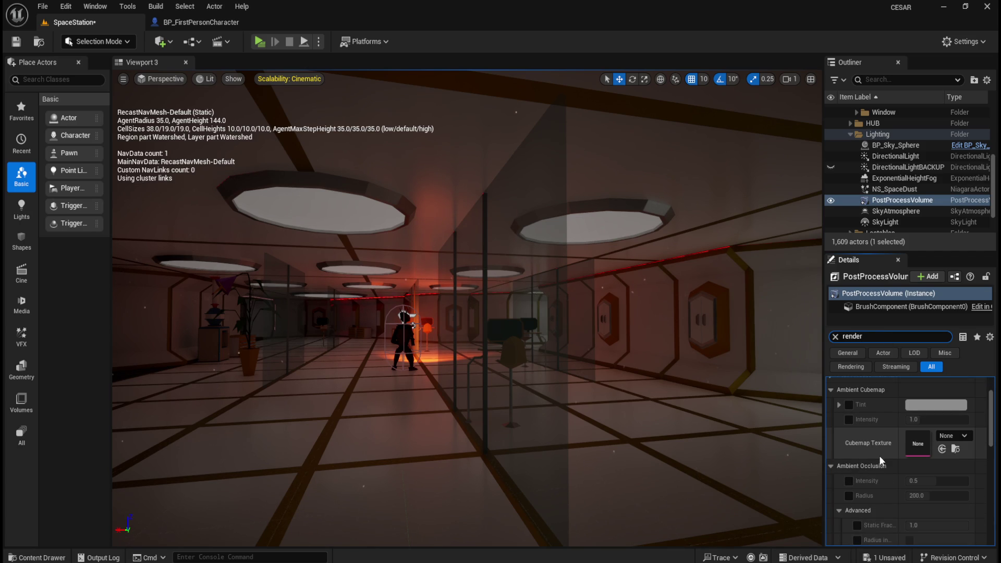
left_click(850, 480)
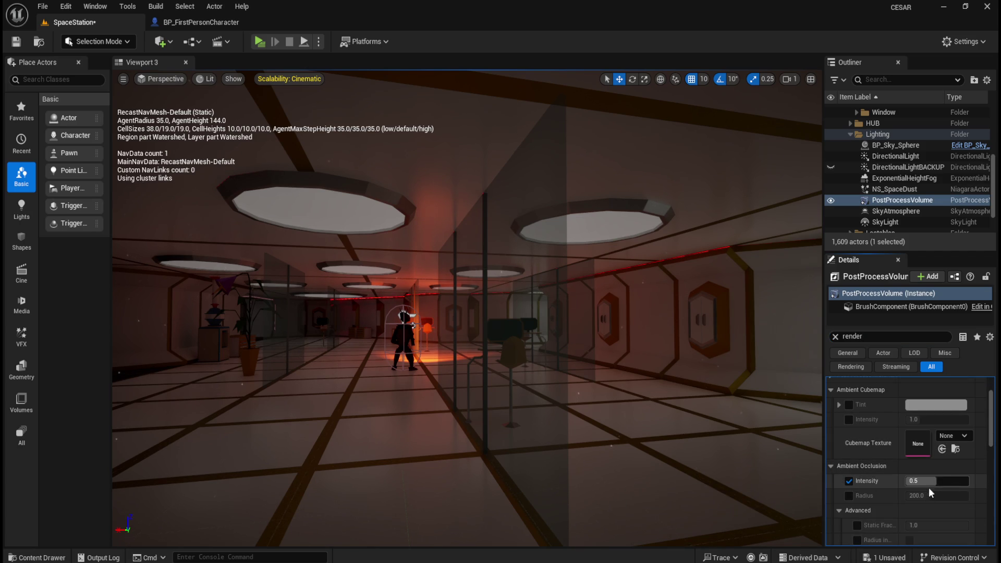
left_click(848, 495)
left_click(920, 495)
type("500")
key("Return")
left_click(939, 480)
type("1")
key("Return")
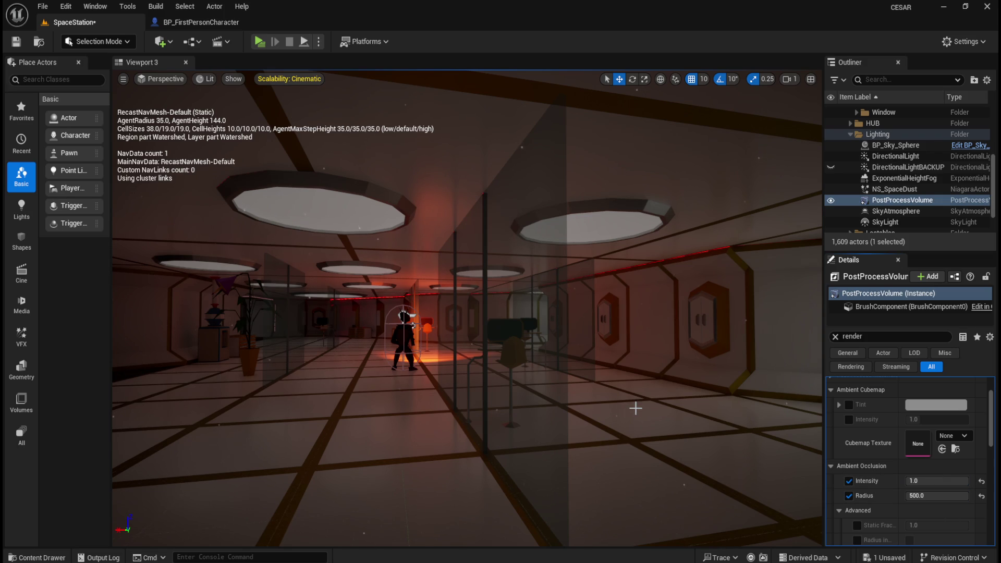
mouse_move(636, 386)
left_mouse_down()
mouse_move(644, 349)
mouse_move(623, 390)
left_mouse_up()
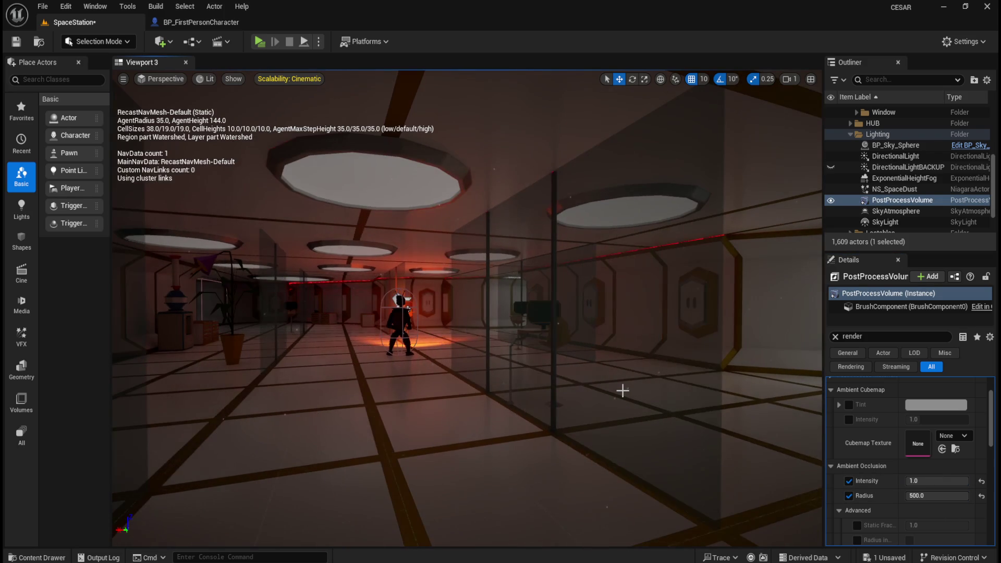
mouse_move(939, 481)
left_mouse_down()
mouse_move(912, 480)
mouse_move(935, 495)
mouse_move(926, 480)
left_mouse_up()
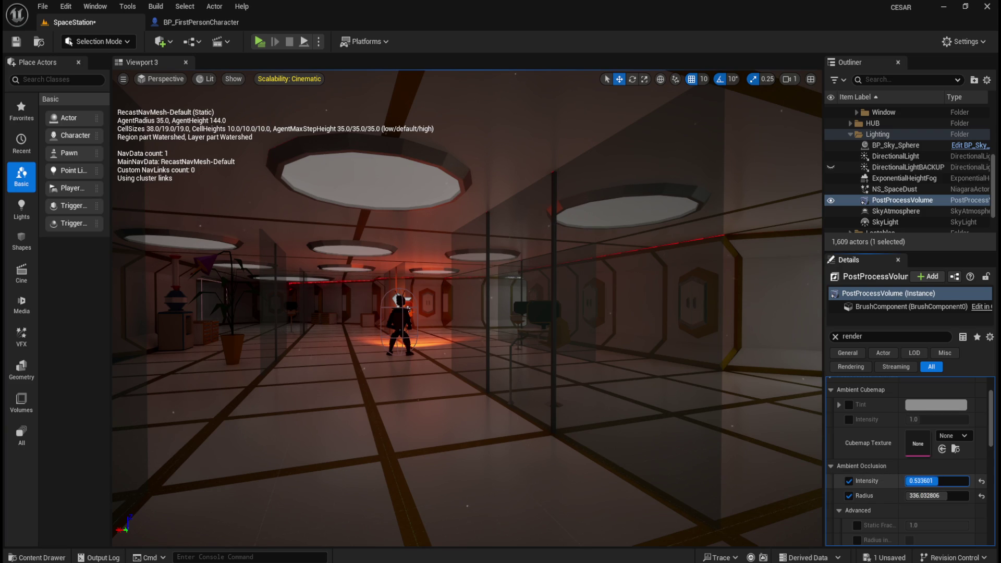
left_click(981, 480)
left_click(981, 495)
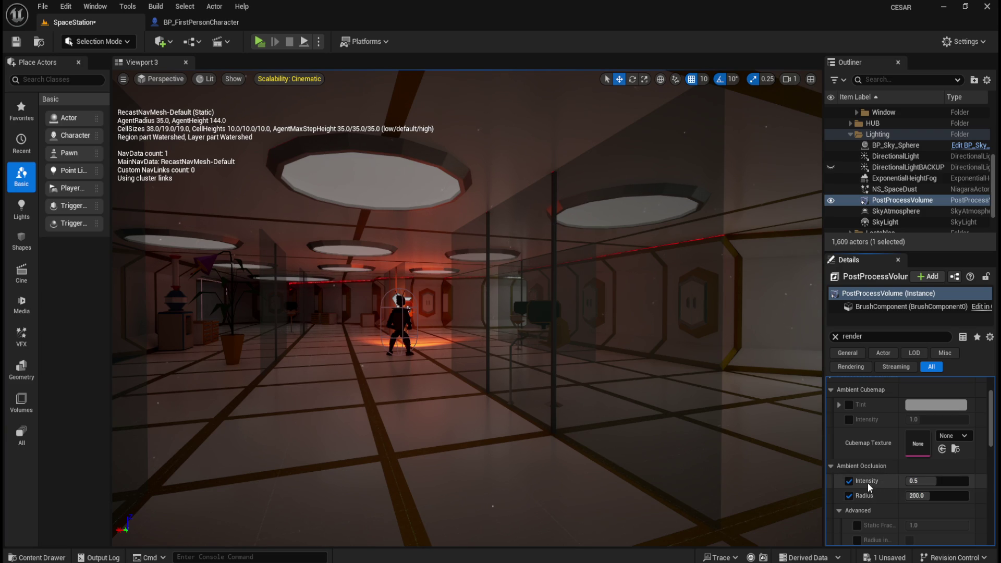
left_click(848, 495)
left_click(848, 419)
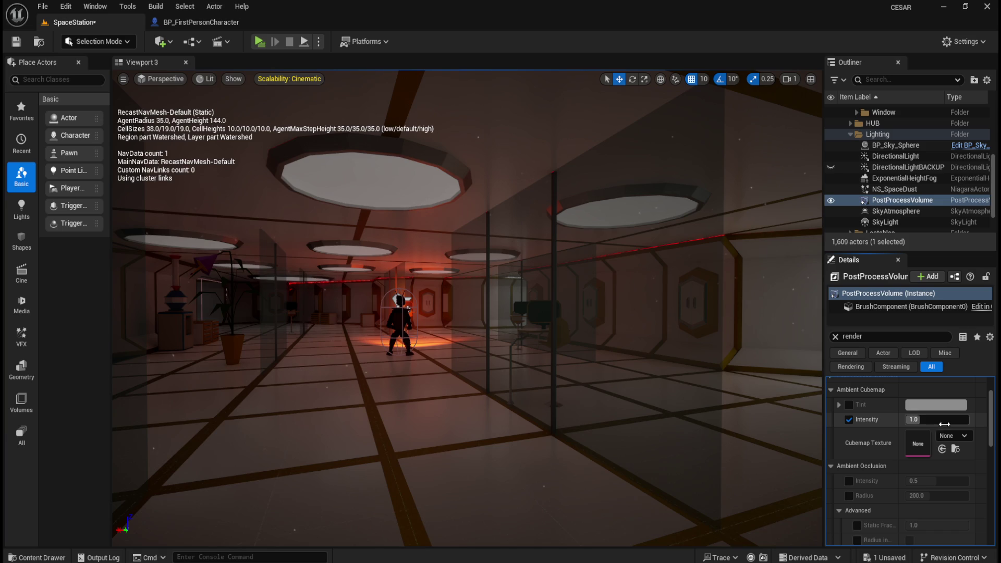
left_click_drag(917, 419, 979, 419)
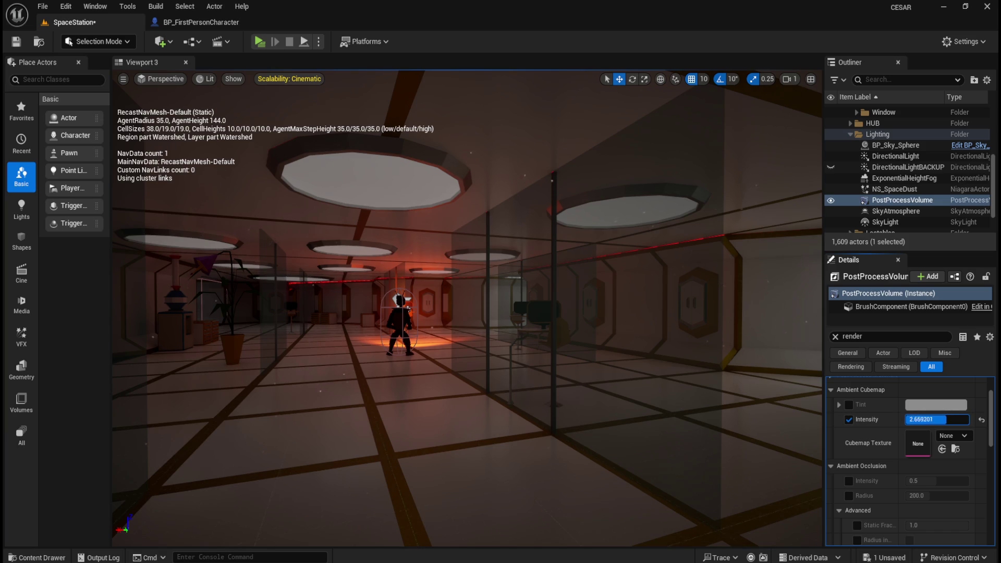
left_click(981, 419)
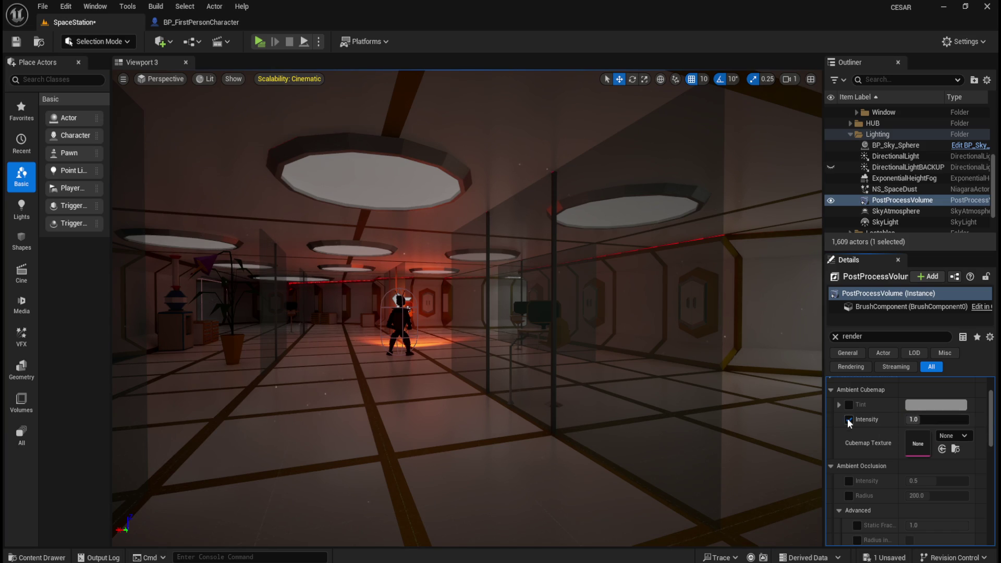
scroll(870, 467, "down", 3)
left_click(856, 437)
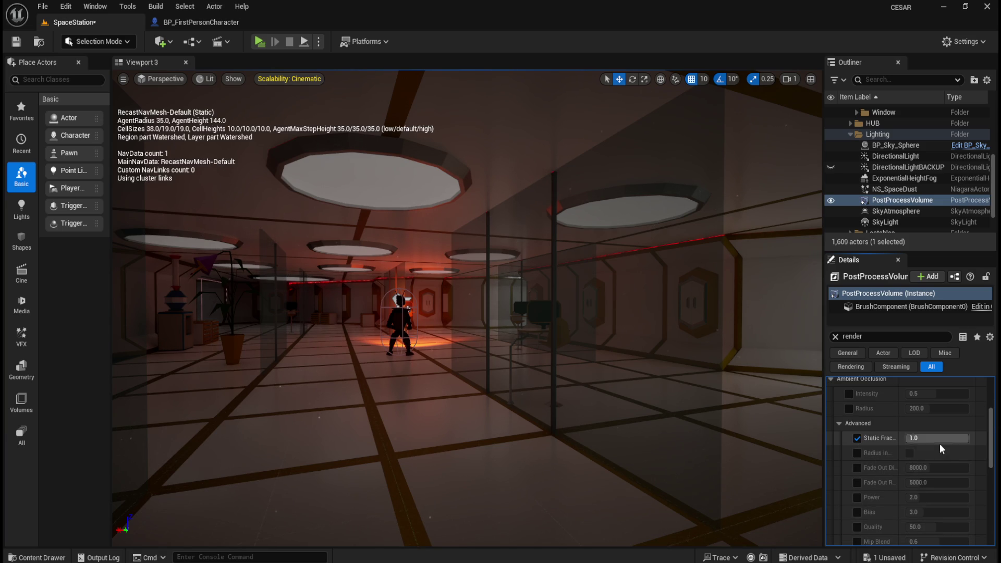
left_click_drag(945, 441, 902, 441)
left_click(981, 439)
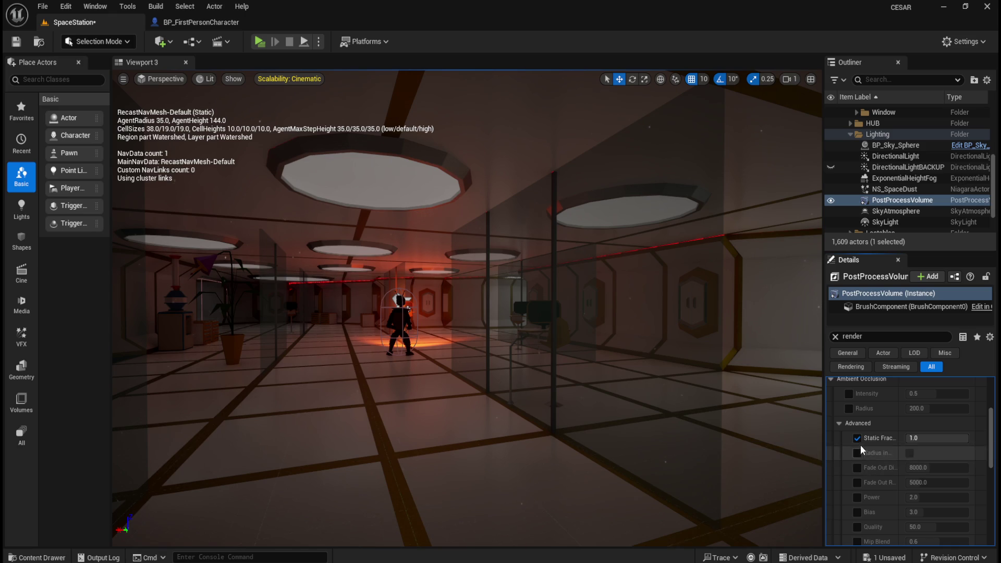
scroll(863, 474, "down", 1)
left_click(857, 480)
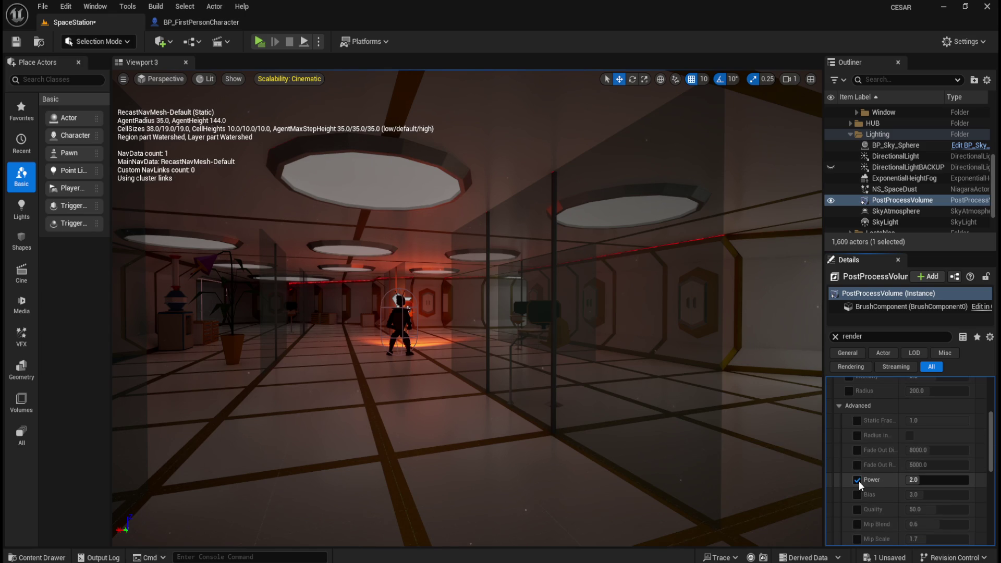
left_click_drag(938, 477, 909, 476)
type("282")
key("Return")
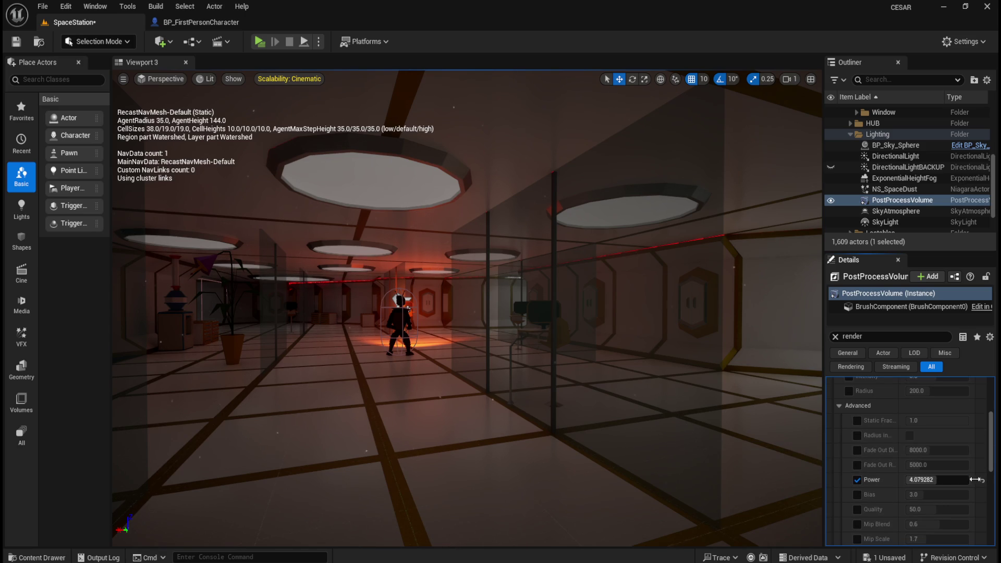
left_click(856, 480)
scroll(846, 497, "down", 5)
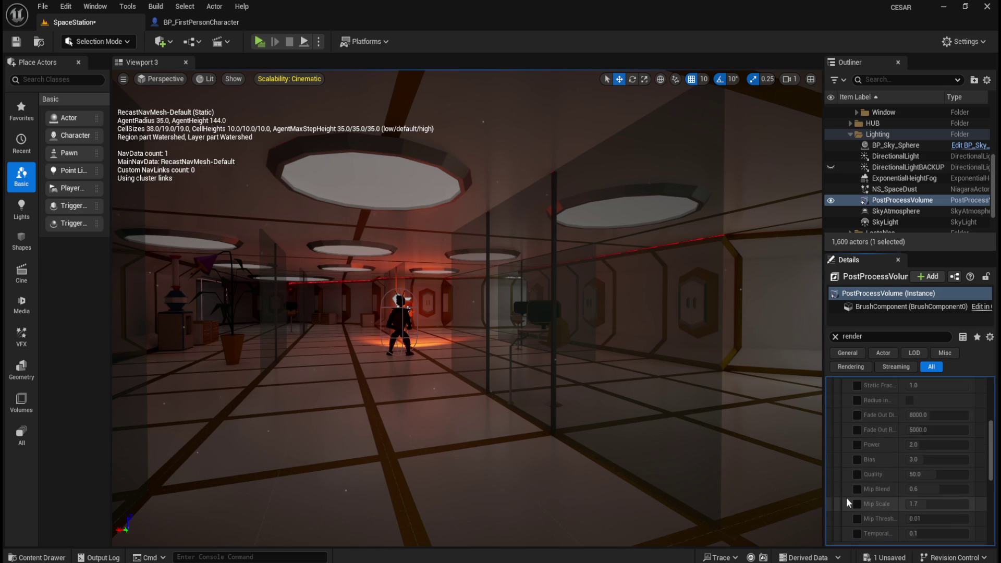
scroll(865, 449, "down", 3)
left_click(848, 458)
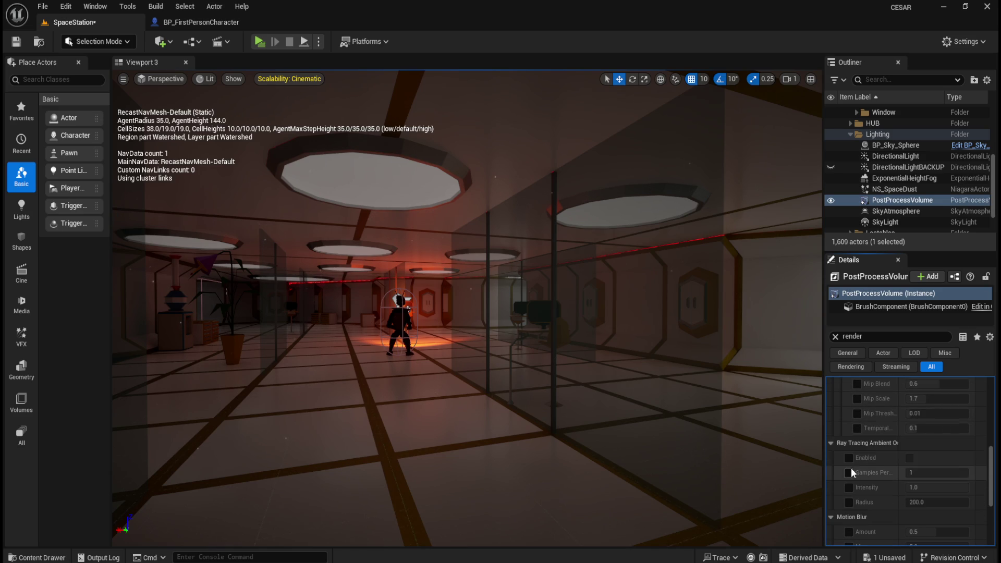
left_click(848, 472)
left_click(849, 487)
left_click(848, 502)
mouse_move(933, 487)
left_mouse_down()
mouse_move(911, 488)
mouse_move(948, 490)
left_mouse_up()
left_click(981, 487)
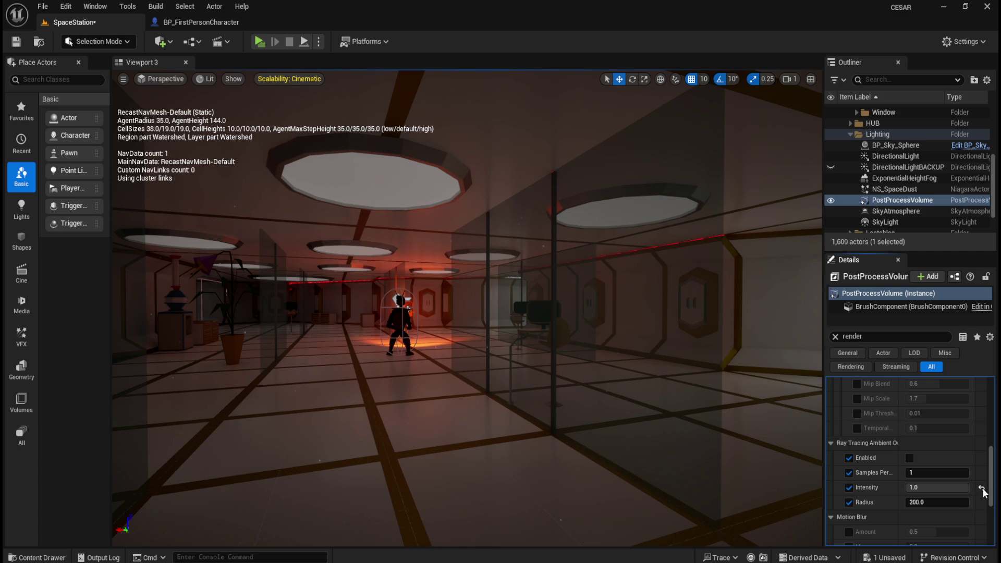
left_click(848, 472)
left_click(849, 487)
left_click(848, 502)
scroll(866, 473, "down", 4)
scroll(870, 471, "down", 2)
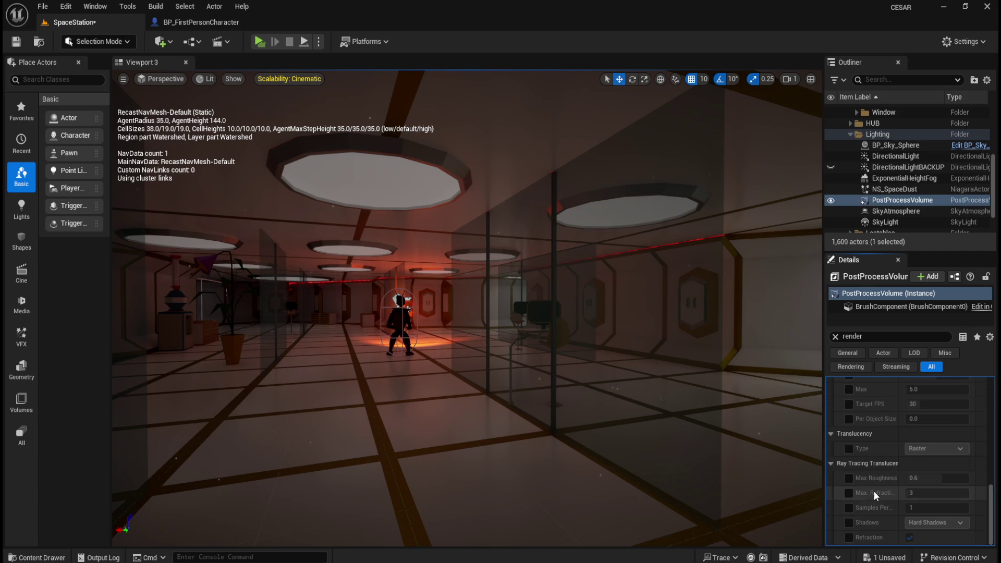
left_click(849, 478)
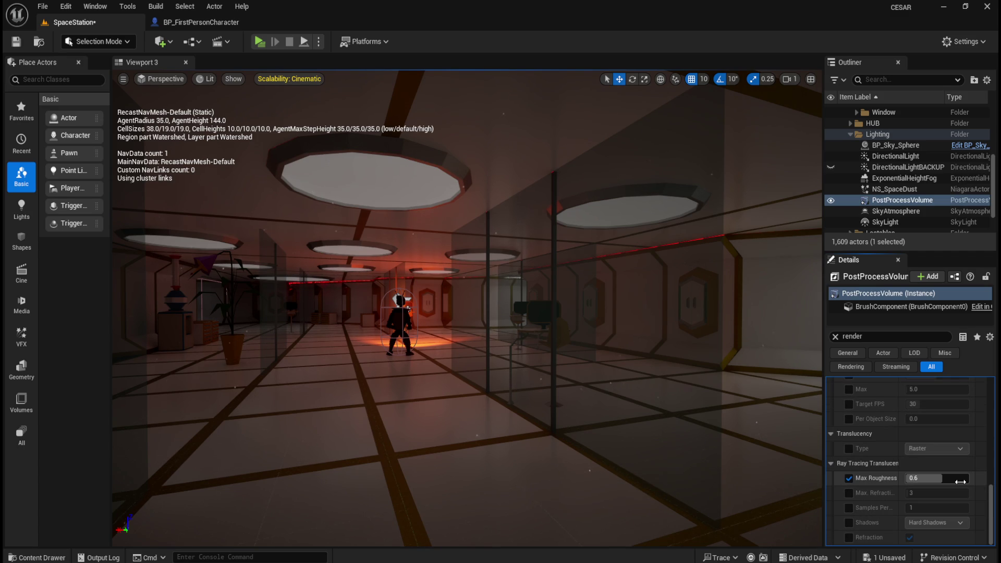
left_click_drag(933, 478, 915, 478)
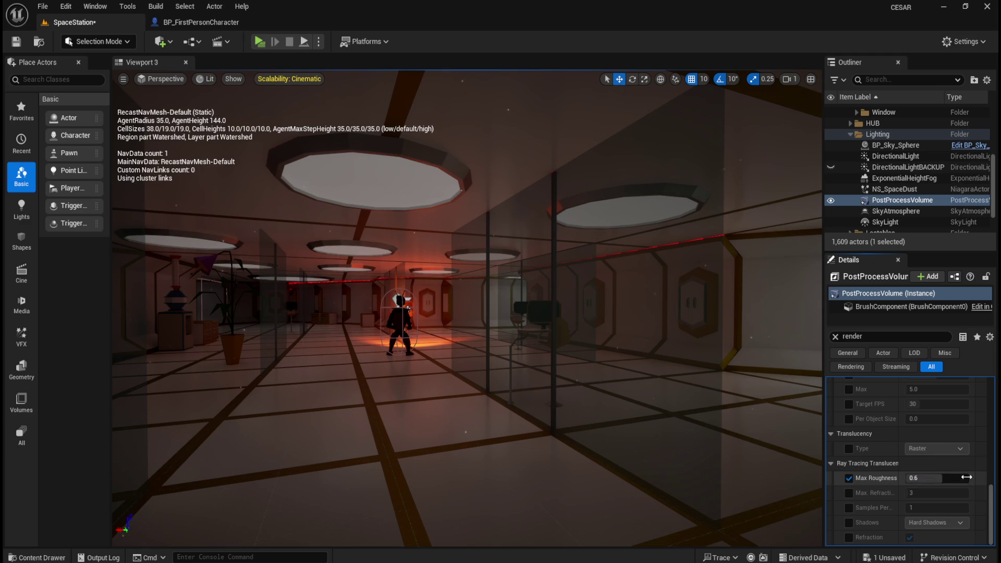
key("ctrl+z")
key("ctrl+z")
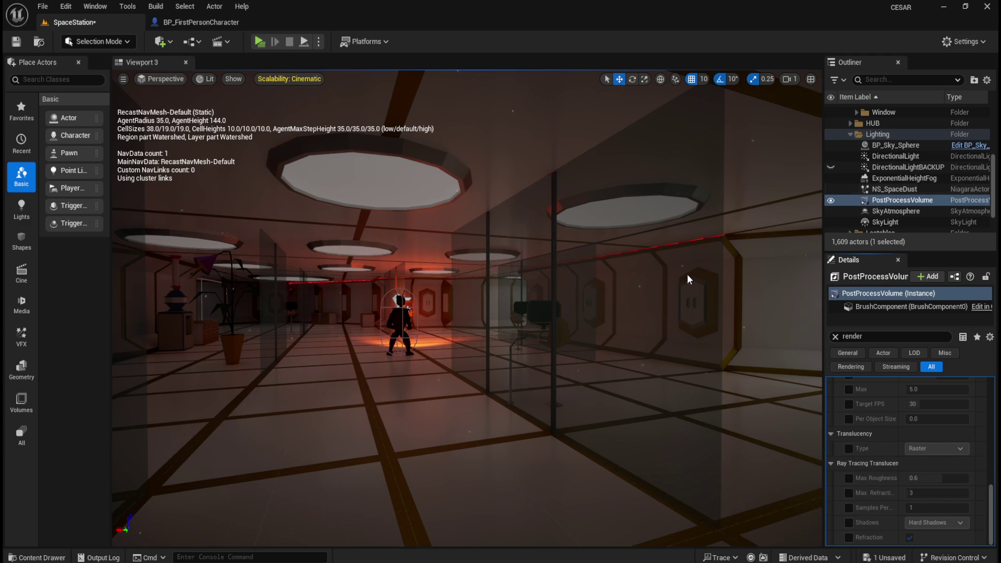
mouse_move(630, 346)
left_mouse_down()
mouse_move(641, 313)
mouse_move(620, 328)
left_mouse_up()
key("f")
Hide the PostProcessVolume, DirectionalLight and DirectionalLightBACKUP, then save all changes
left_click(565, 306)
left_click_drag(565, 306, 554, 328)
left_click(924, 155)
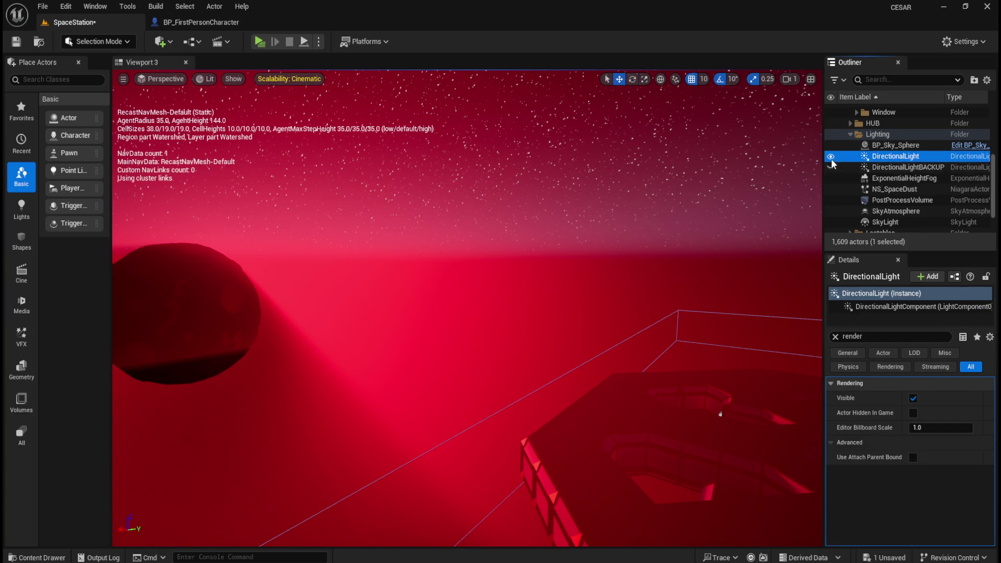
left_click(830, 200)
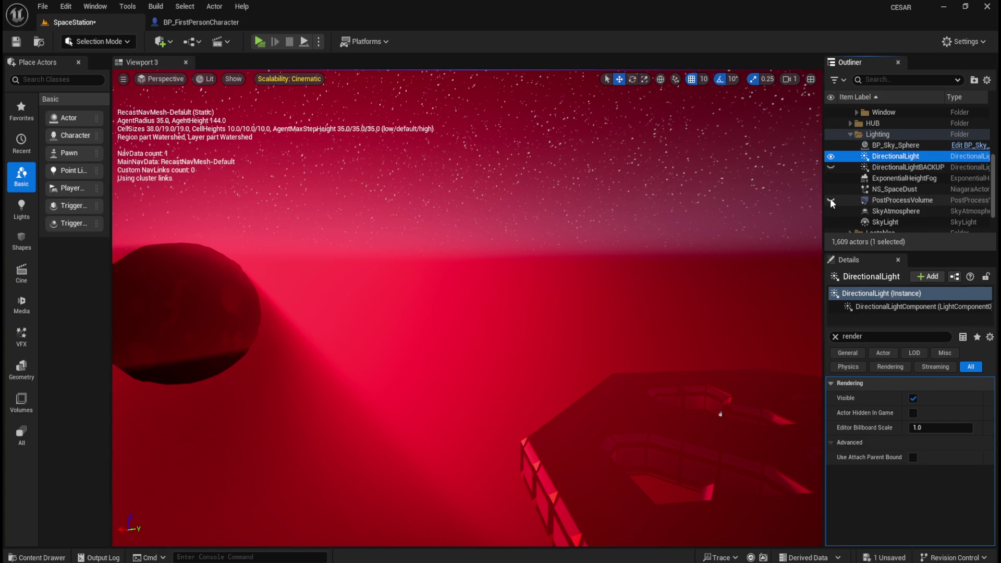
left_click(830, 156)
left_click(830, 167)
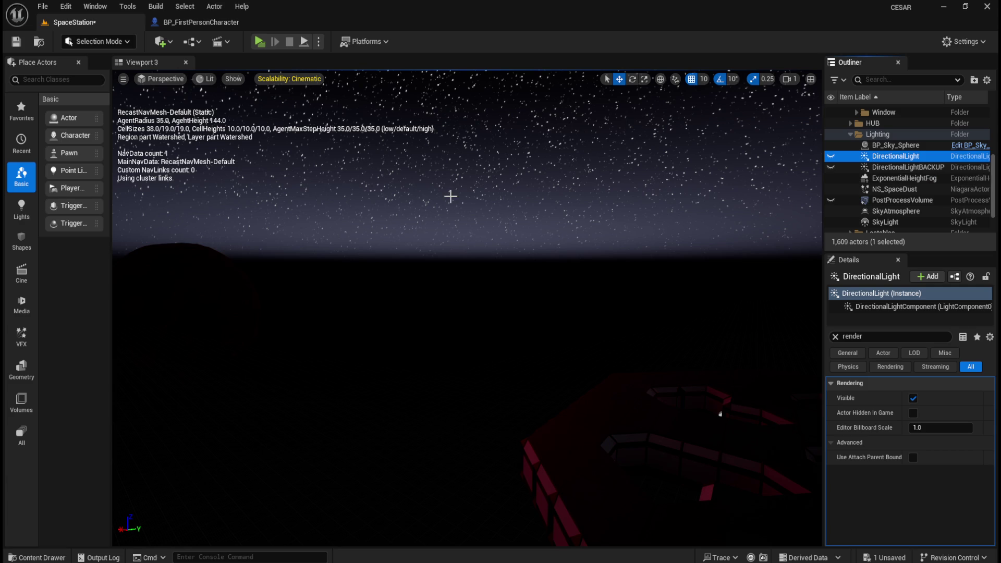
left_click(17, 42)
Search Place Actors for 'light', widen the list, and fly down the corridor toward a window
left_click(66, 79)
type("light")
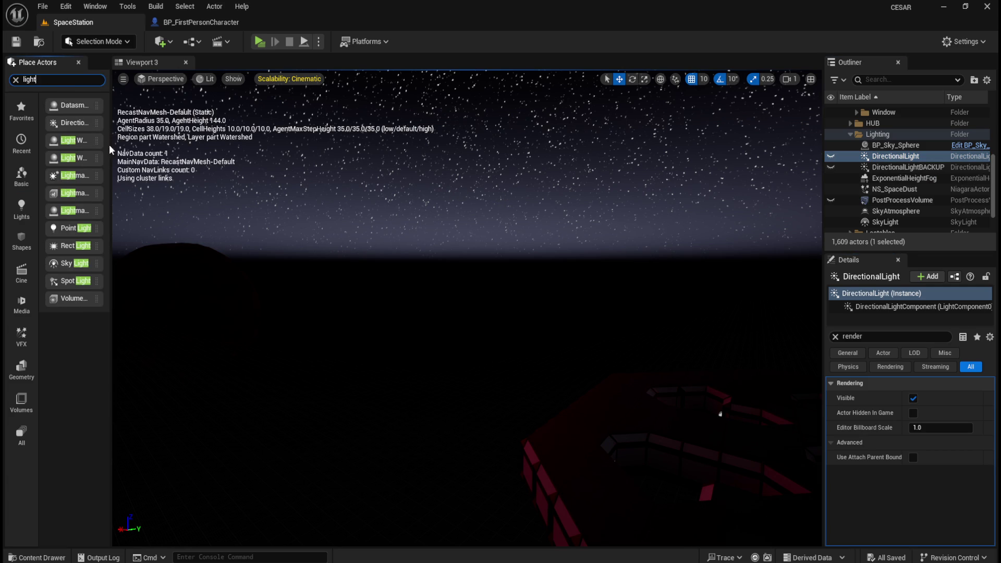
left_click_drag(112, 147, 228, 146)
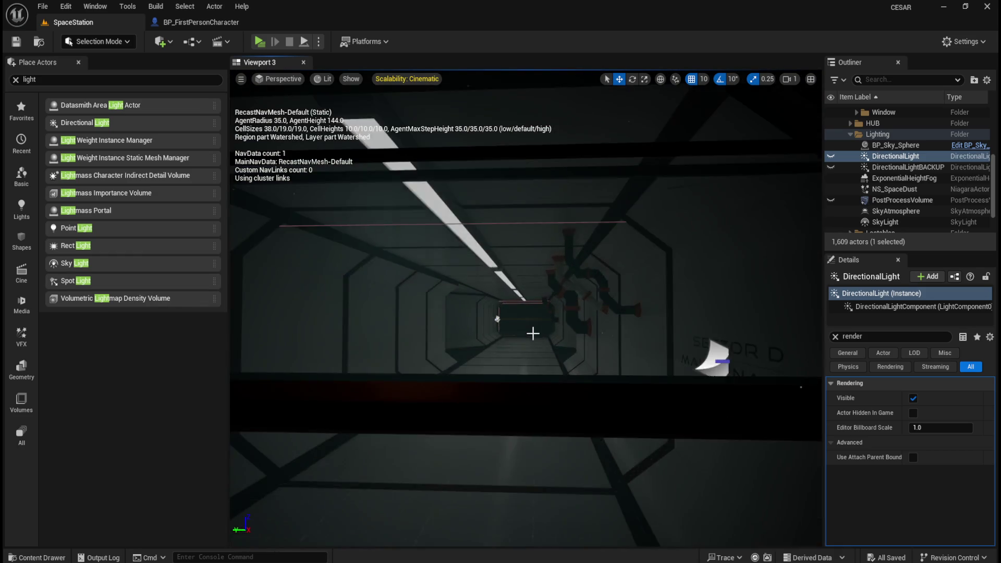
mouse_move(532, 333)
left_mouse_down()
mouse_move(522, 357)
mouse_move(544, 372)
mouse_move(516, 367)
mouse_move(647, 353)
mouse_move(654, 361)
mouse_move(596, 342)
mouse_move(531, 341)
mouse_move(544, 366)
mouse_move(479, 356)
mouse_move(564, 393)
mouse_move(565, 409)
mouse_move(591, 394)
left_mouse_up()
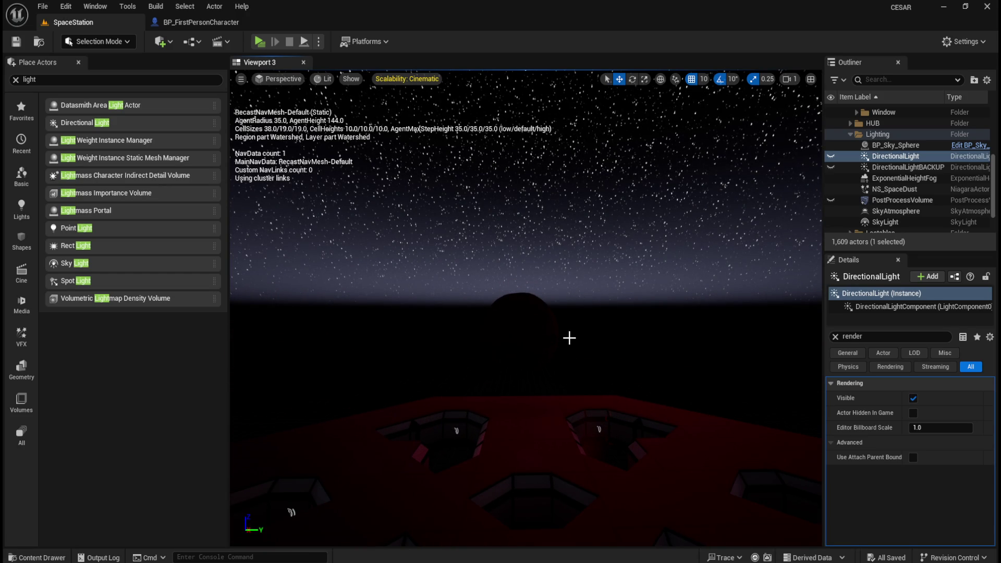
Fly the camera from the roof through the skylight into the corridor and hide the navigation text
mouse_move(591, 345)
left_mouse_down()
mouse_move(604, 346)
mouse_move(574, 346)
mouse_move(549, 370)
mouse_move(617, 362)
mouse_move(554, 347)
left_mouse_up()
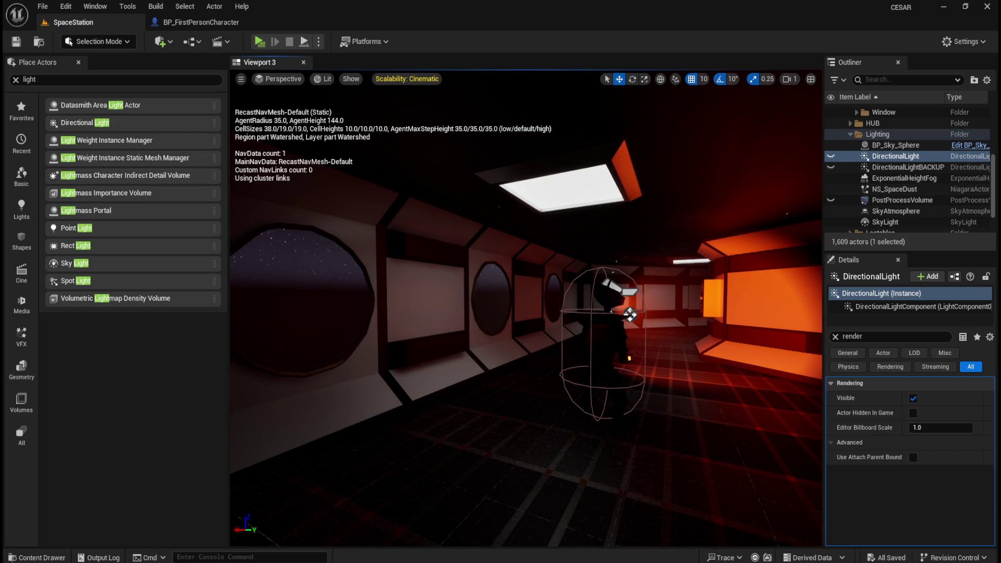
key("p")
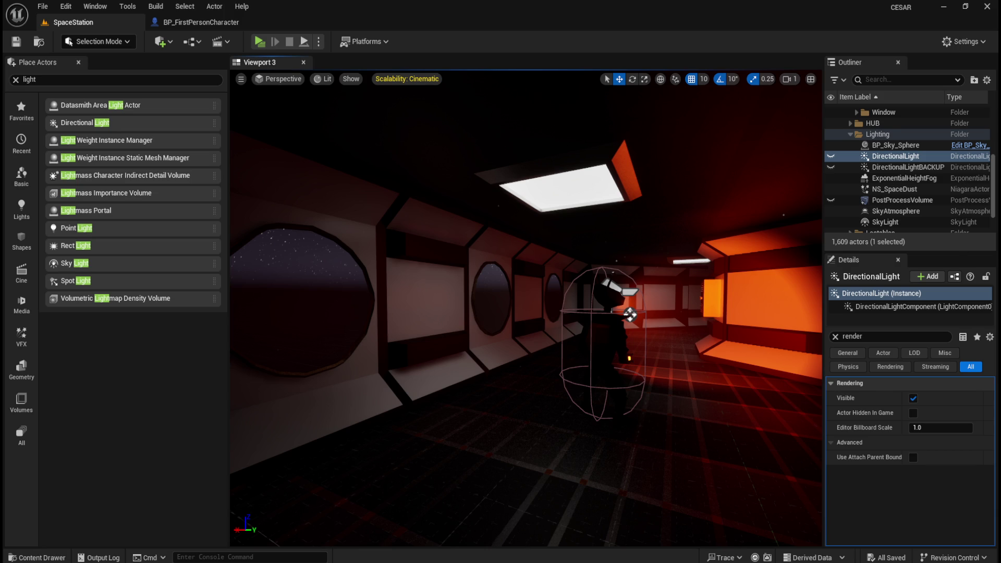
Face the corridor wall and drop a Point Light beside the row of round windows
left_click(830, 223)
key("p")
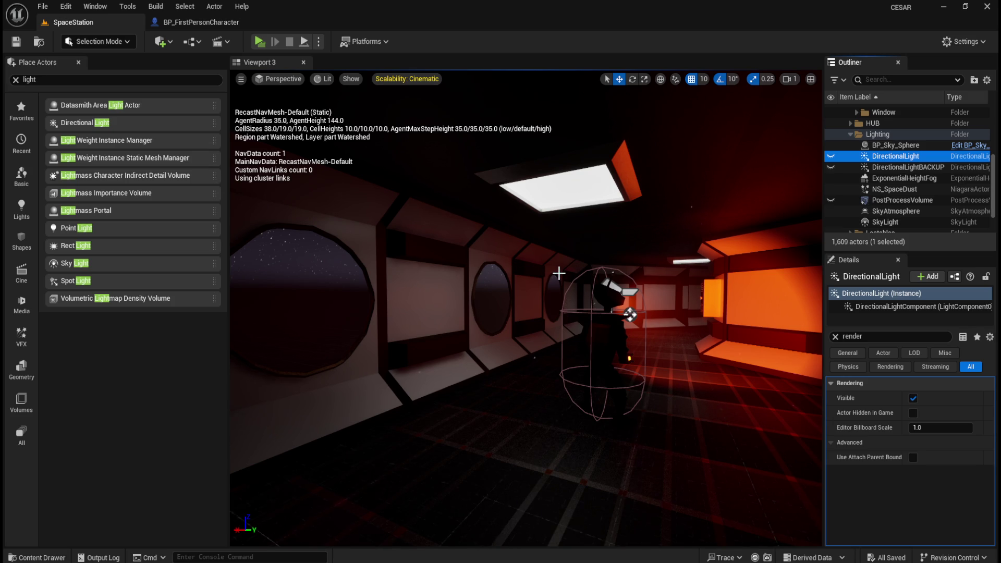
mouse_move(457, 300)
left_mouse_down()
mouse_move(513, 281)
mouse_move(556, 382)
mouse_move(532, 354)
mouse_move(561, 318)
mouse_move(641, 305)
mouse_move(657, 385)
mouse_move(625, 280)
mouse_move(643, 279)
mouse_move(605, 292)
mouse_move(603, 310)
left_mouse_up()
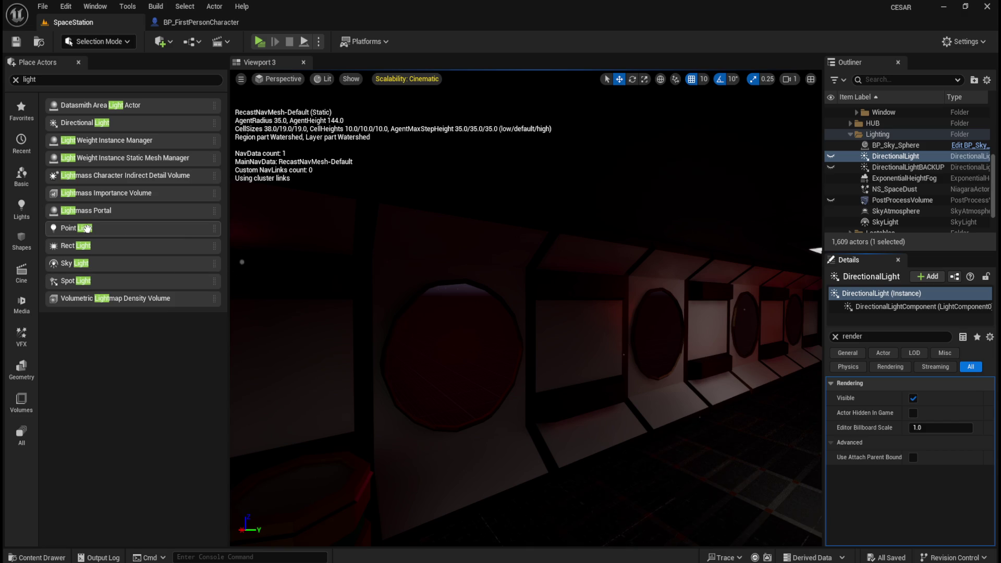
mouse_move(78, 227)
left_mouse_down()
mouse_move(380, 303)
mouse_move(753, 424)
mouse_move(750, 412)
left_mouse_up()
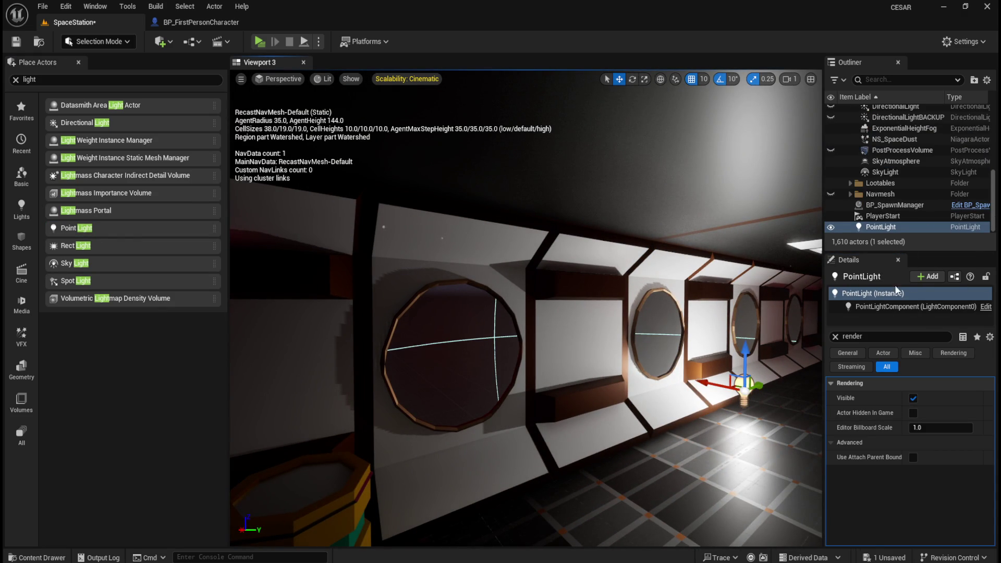
Clear the Details filter and slide the point light along X to 4570
left_click(835, 337)
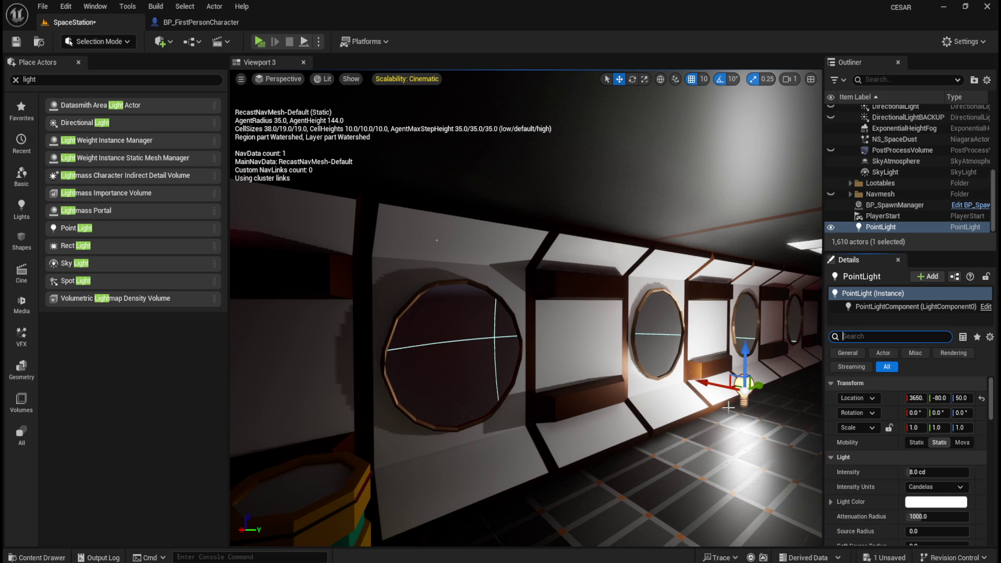
left_click_drag(721, 385, 499, 330)
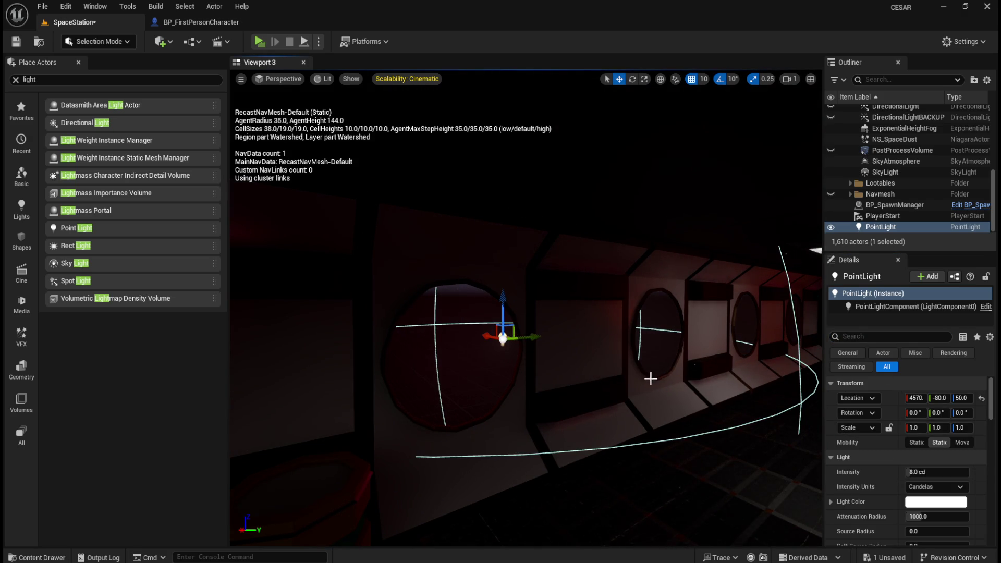
left_click_drag(759, 438, 793, 458)
left_click(936, 502)
Set the point light's colour to pure red (FF0000) and move it back to X 3930
mouse_move(833, 394)
left_mouse_down()
mouse_move(840, 335)
mouse_move(833, 404)
mouse_move(833, 316)
left_mouse_up()
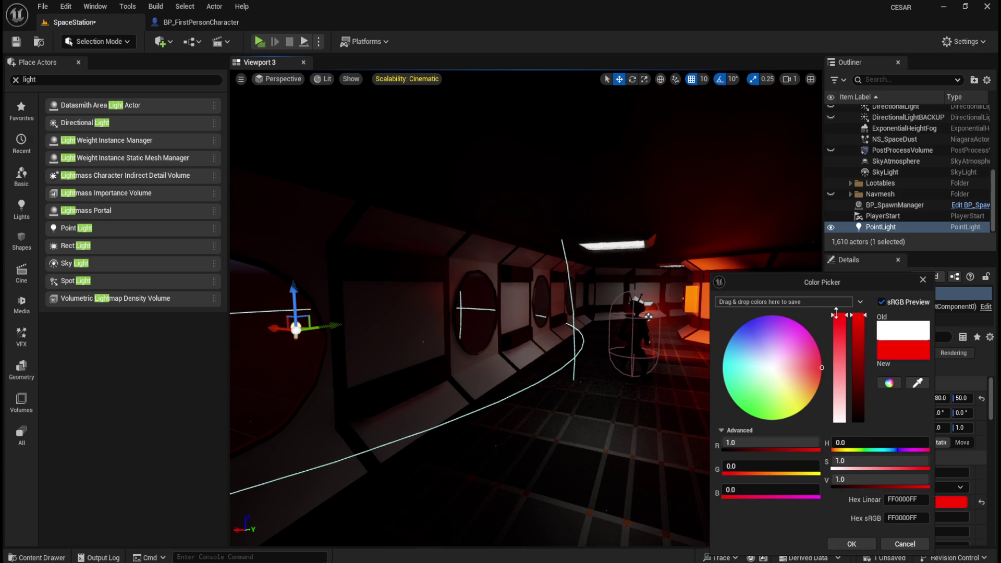
mouse_move(276, 327)
left_mouse_down()
mouse_move(394, 345)
mouse_move(471, 344)
mouse_move(409, 342)
left_mouse_up()
left_click(855, 543)
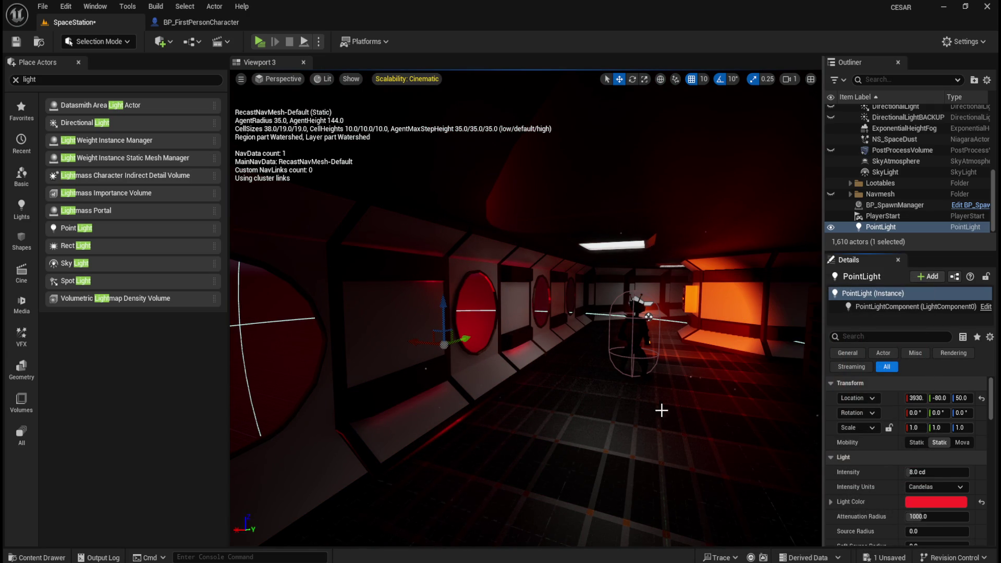
Raise the red point light to Z 230 and increase its intensity to about 59 cd
mouse_move(442, 315)
left_mouse_down()
mouse_move(441, 226)
mouse_move(417, 276)
mouse_move(346, 275)
mouse_move(519, 279)
mouse_move(415, 281)
left_mouse_up()
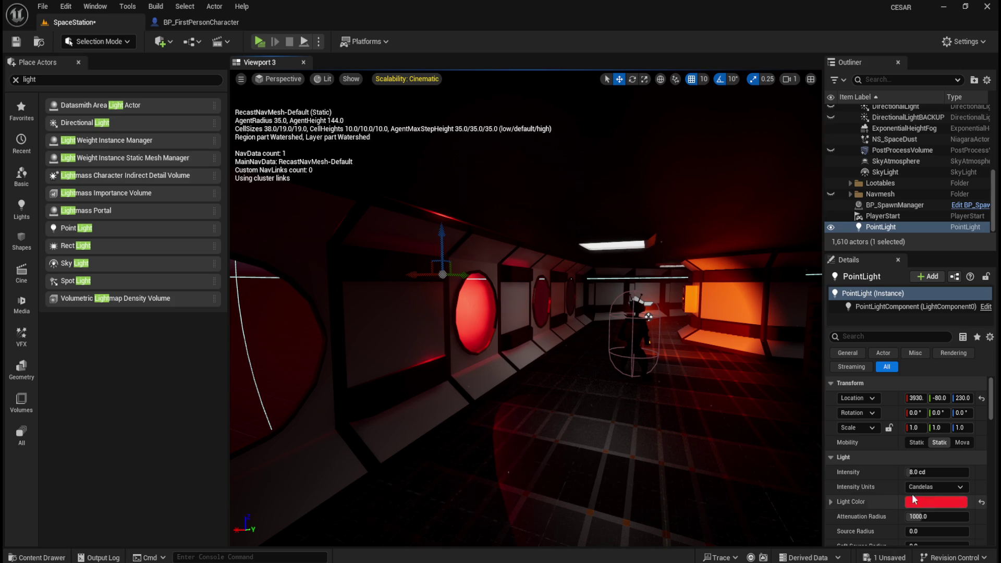
mouse_move(918, 471)
left_mouse_down()
mouse_move(948, 471)
mouse_move(935, 472)
left_mouse_up()
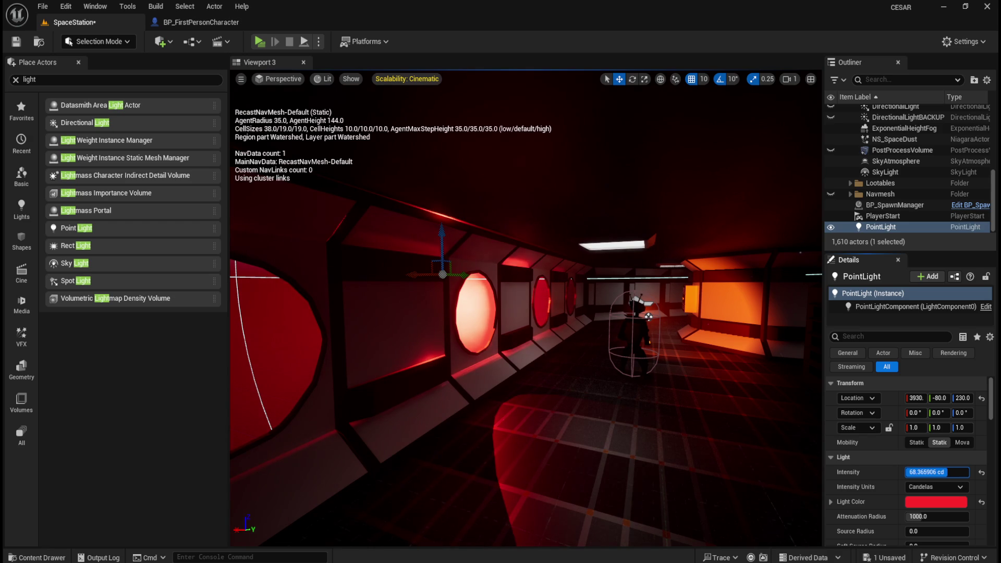
scroll(907, 469, "down", 1)
mouse_move(918, 498)
left_mouse_down()
mouse_move(968, 499)
mouse_move(794, 453)
mouse_move(657, 443)
mouse_move(677, 396)
mouse_move(646, 399)
mouse_move(661, 402)
left_mouse_up()
Extend the point light's Attenuation Radius to its 16384 maximum
left_click(922, 498)
type("84")
key("Return")
left_click_drag(921, 498, 959, 498)
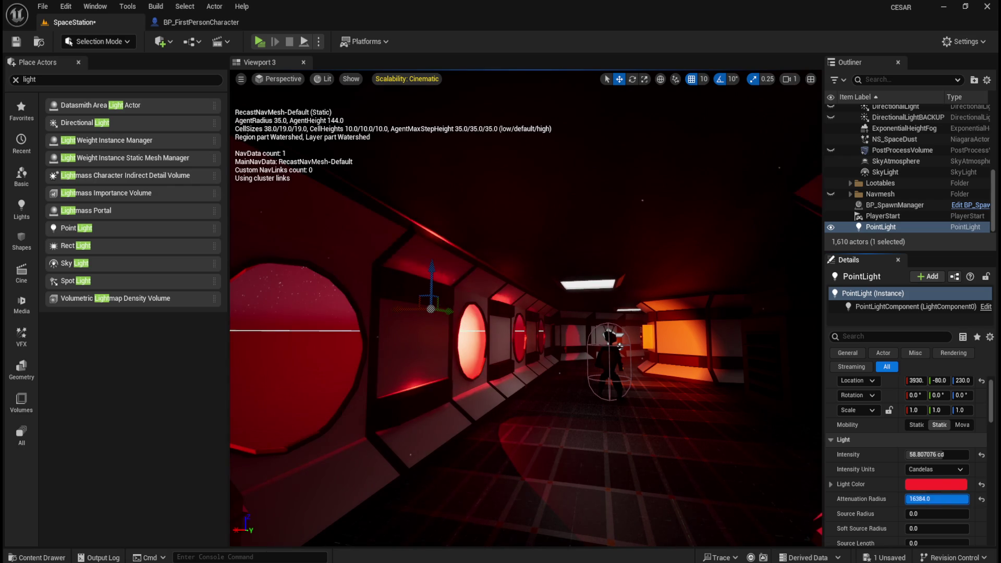
left_click_drag(643, 440, 609, 440)
scroll(861, 508, "down", 2)
scroll(861, 509, "down", 2)
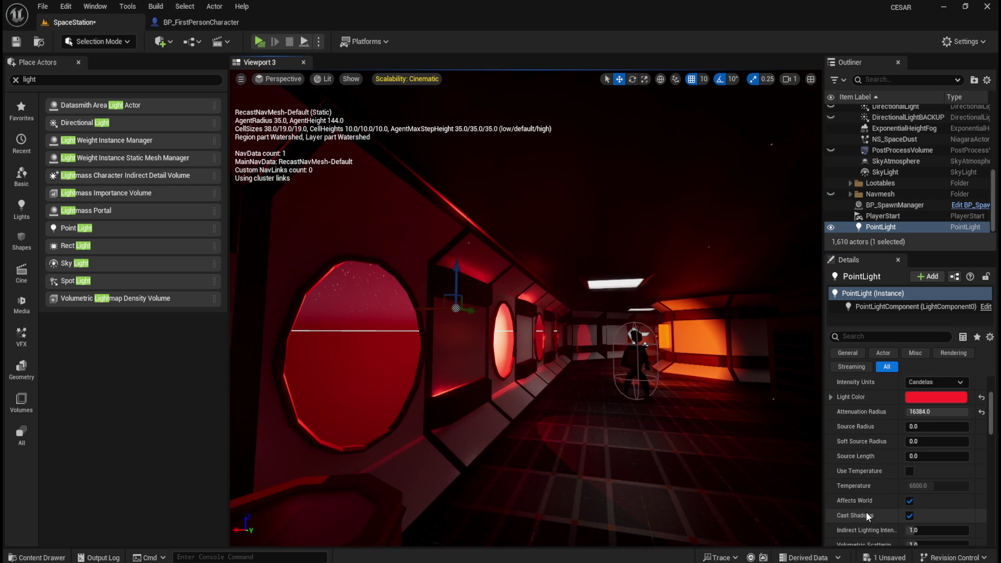
left_click(931, 528)
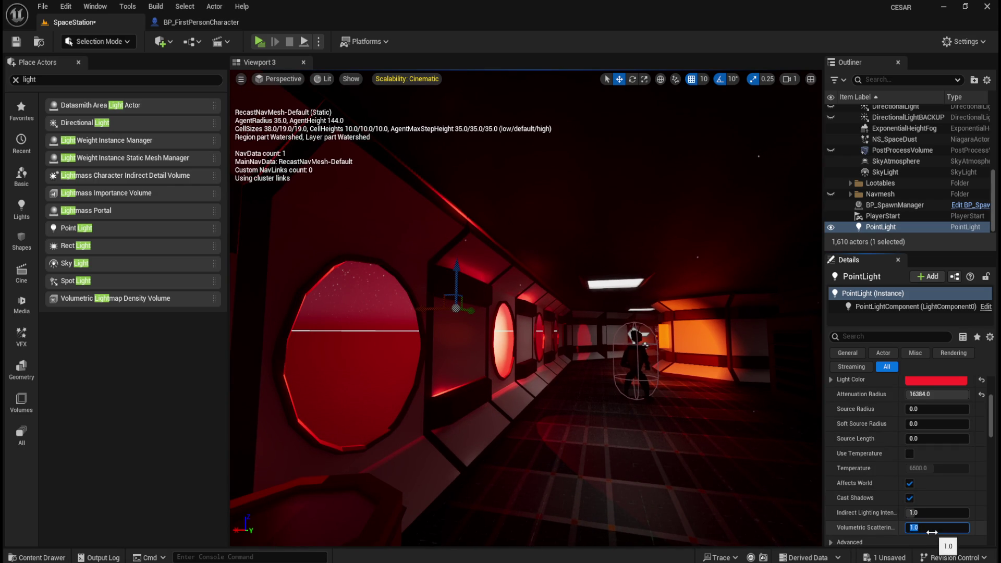
type("10")
Commit volumetric scattering 10, set indirect lighting intensity to 0, and shift the light toward the porthole
key("Return")
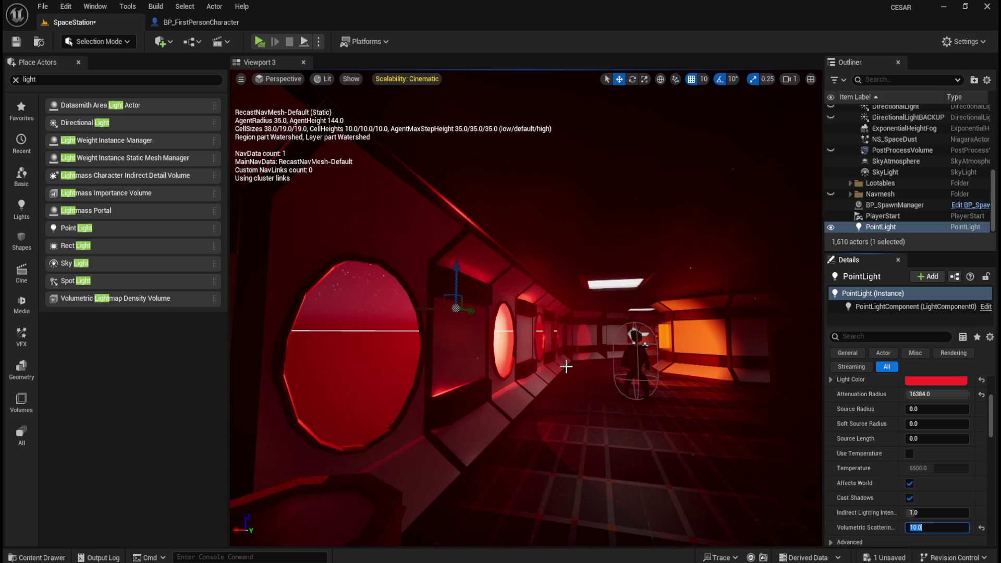
mouse_move(427, 306)
left_mouse_down()
mouse_move(248, 303)
mouse_move(411, 325)
mouse_move(384, 322)
left_mouse_up()
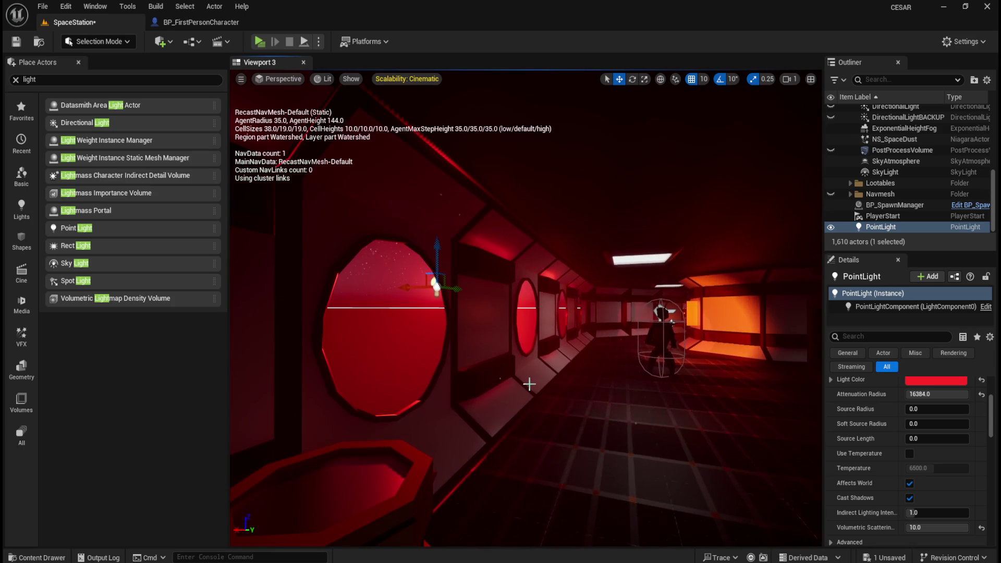
scroll(870, 498, "down", 2)
mouse_move(916, 477)
left_mouse_down()
mouse_move(948, 477)
mouse_move(907, 477)
left_mouse_up()
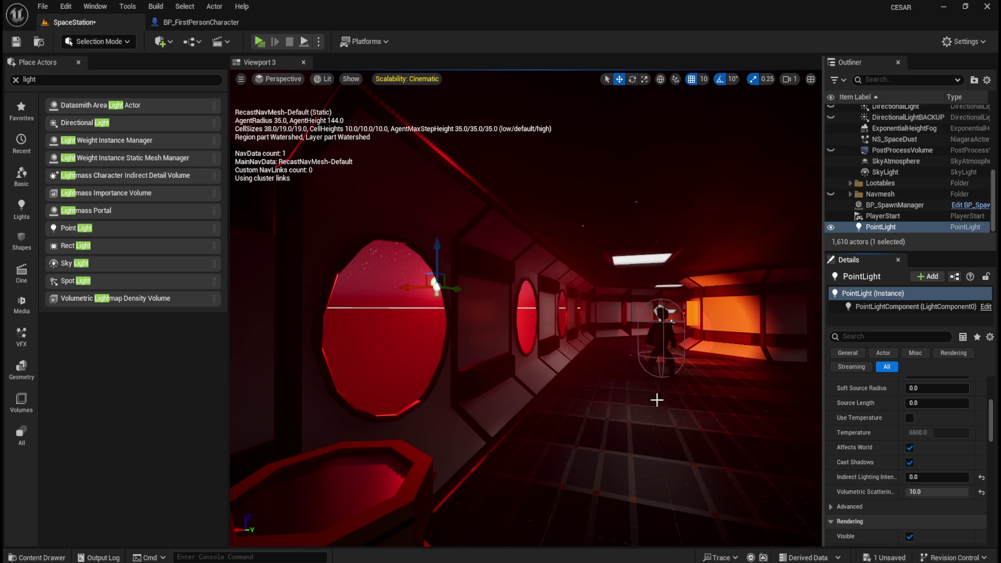
mouse_move(412, 287)
left_mouse_down()
mouse_move(344, 286)
mouse_move(434, 287)
left_mouse_up()
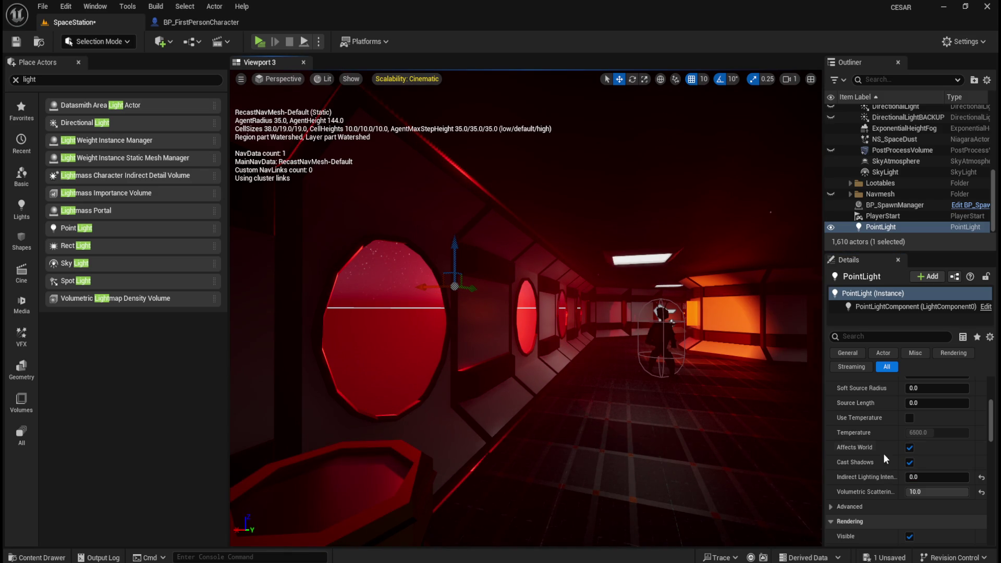
Raise volumetric scattering to 20 and move the light onto the porthole, flying the view closer
left_click(938, 492)
type("20")
key("Return")
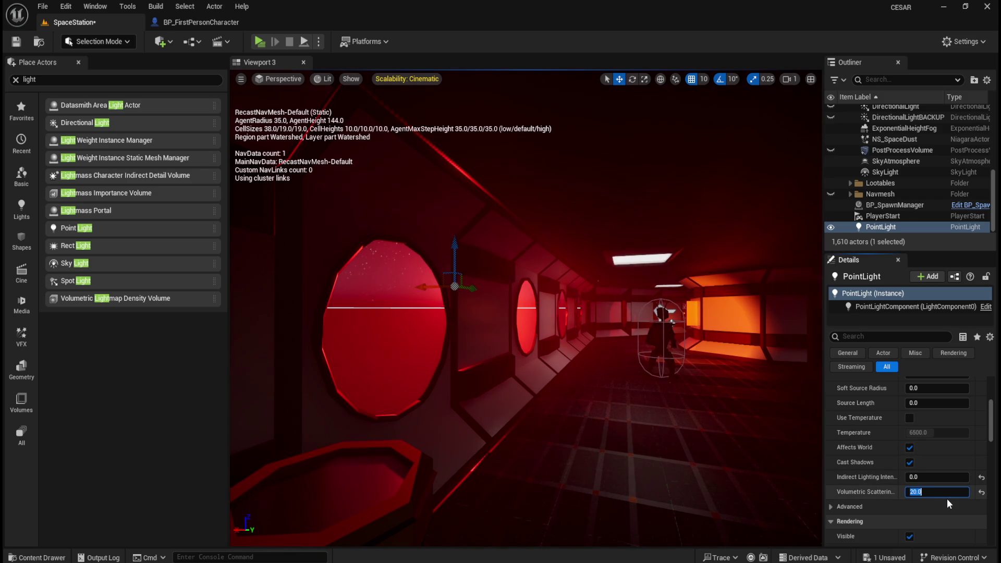
mouse_move(427, 282)
left_mouse_down()
mouse_move(295, 281)
mouse_move(371, 281)
mouse_move(312, 283)
left_mouse_up()
key("f")
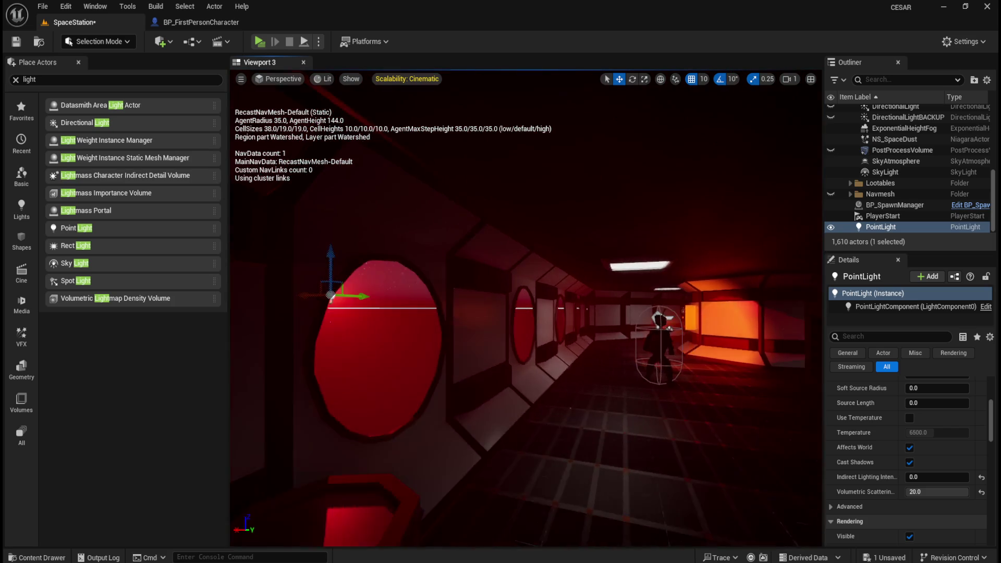
left_click_drag(523, 334, 524, 333)
Reselect the PointLight in the Outliner and nudge it up and sideways by the porthole
left_click(543, 267)
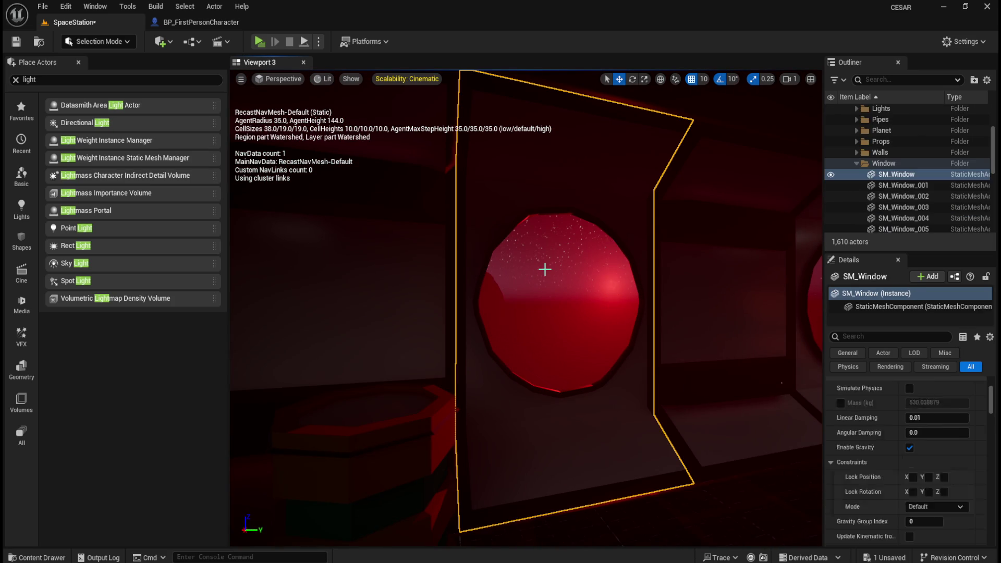
left_click_drag(608, 303, 607, 304)
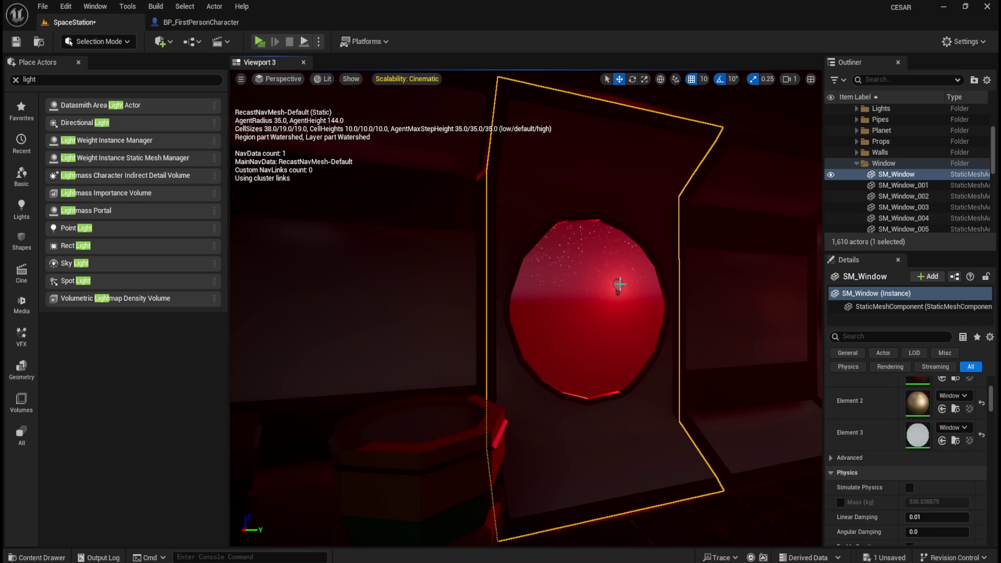
left_click(855, 164)
scroll(894, 198, "down", 3)
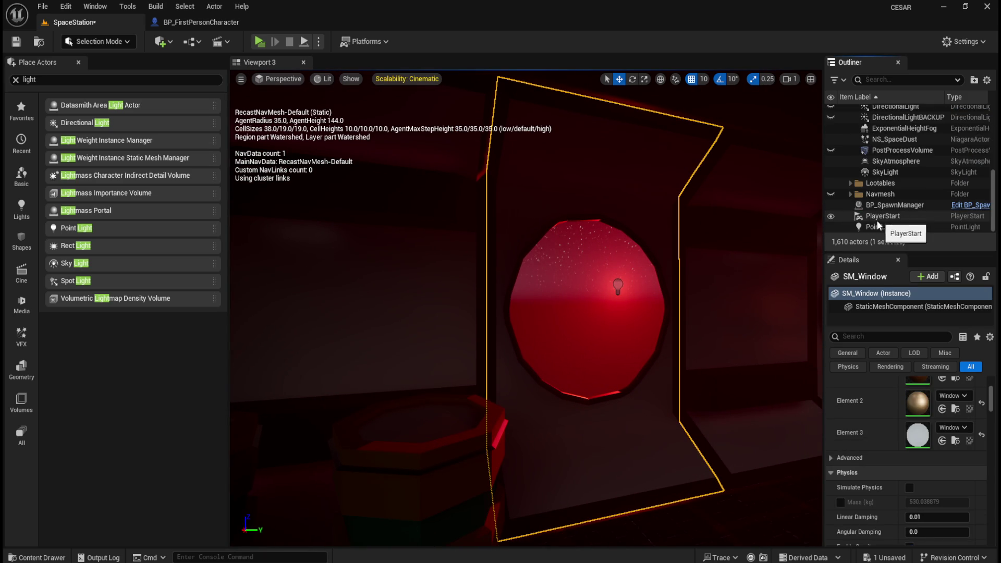
left_click(890, 228)
mouse_move(648, 347)
left_mouse_down()
mouse_move(547, 354)
mouse_move(562, 373)
mouse_move(547, 365)
mouse_move(569, 375)
mouse_move(607, 358)
mouse_move(622, 322)
left_mouse_up()
scroll(620, 346, "up", 2)
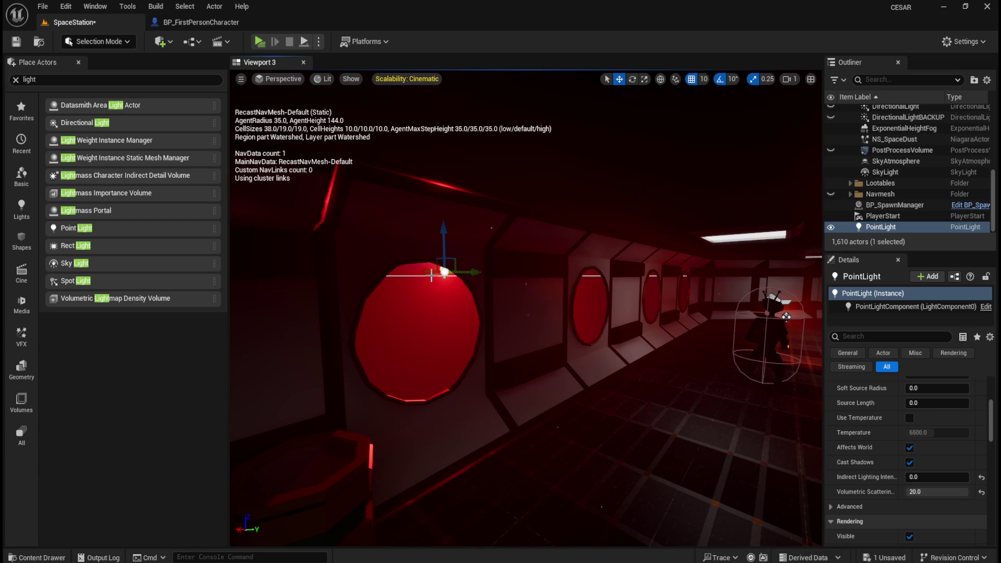
mouse_move(447, 236)
left_mouse_down()
mouse_move(447, 448)
mouse_move(429, 208)
mouse_move(415, 326)
mouse_move(420, 106)
mouse_move(419, 123)
left_mouse_up()
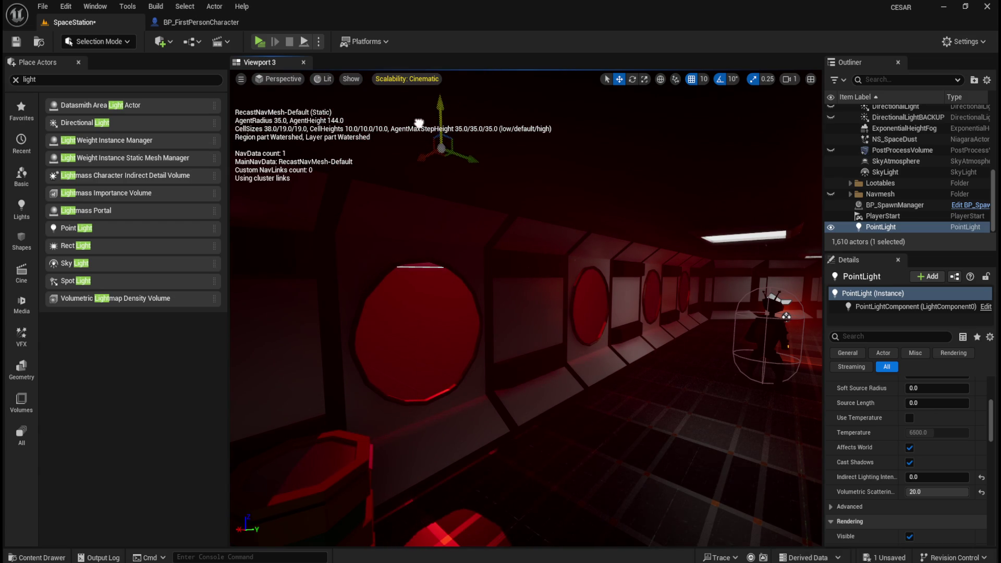
mouse_move(427, 159)
left_mouse_down()
mouse_move(334, 184)
mouse_move(368, 172)
mouse_move(375, 184)
left_mouse_up()
Reset the light's Indirect Lighting Saturation back to its default 1.0
scroll(855, 460, "down", 3)
scroll(874, 455, "down", 3)
left_click_drag(915, 470, 938, 470)
left_click(981, 471)
key("Up")
key("Up")
key("Up")
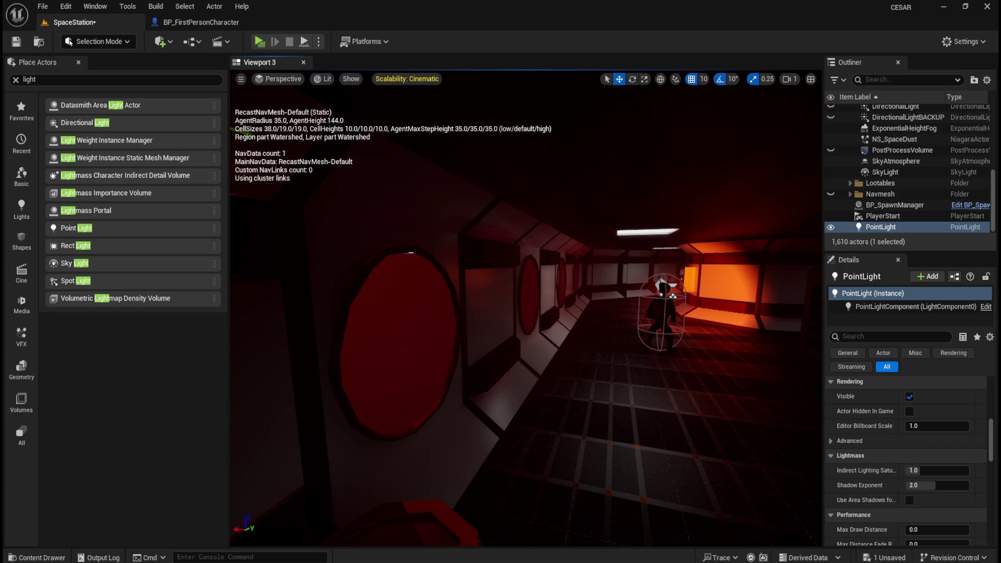
Filter Details by 'l', turn off Use Inverse Squared Falloff and raise the falloff exponent
left_click(893, 334)
type("ll")
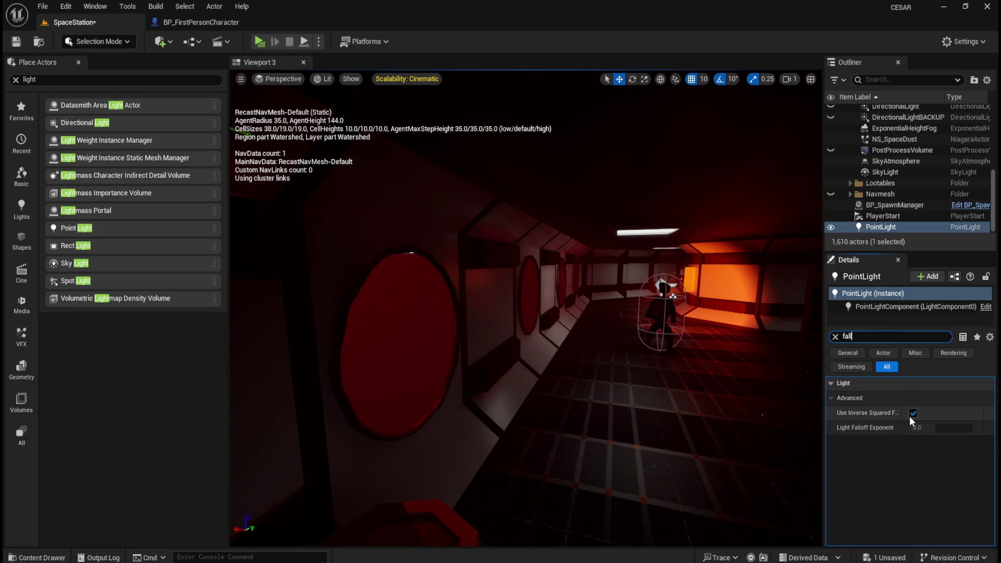
mouse_move(869, 417)
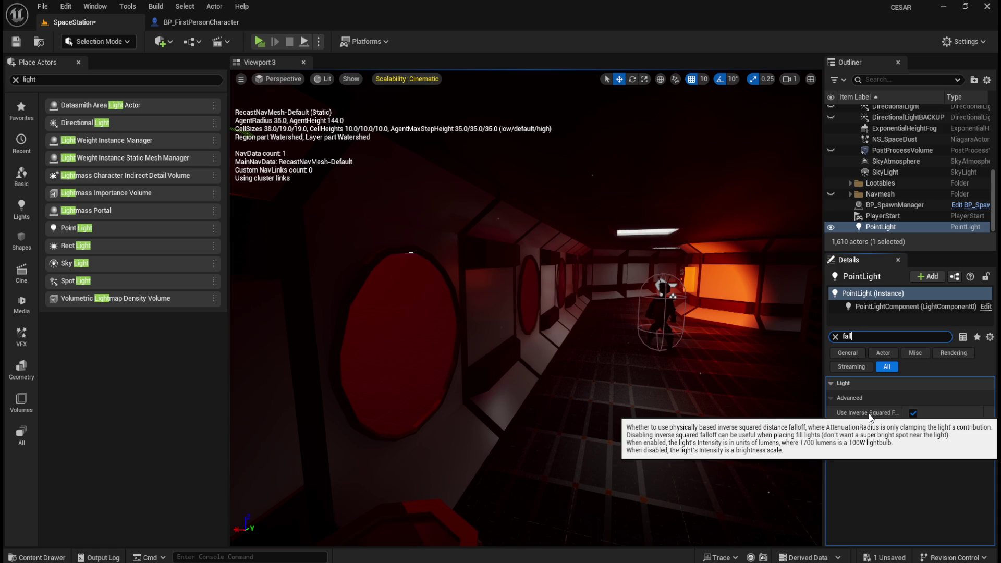
left_click(912, 413)
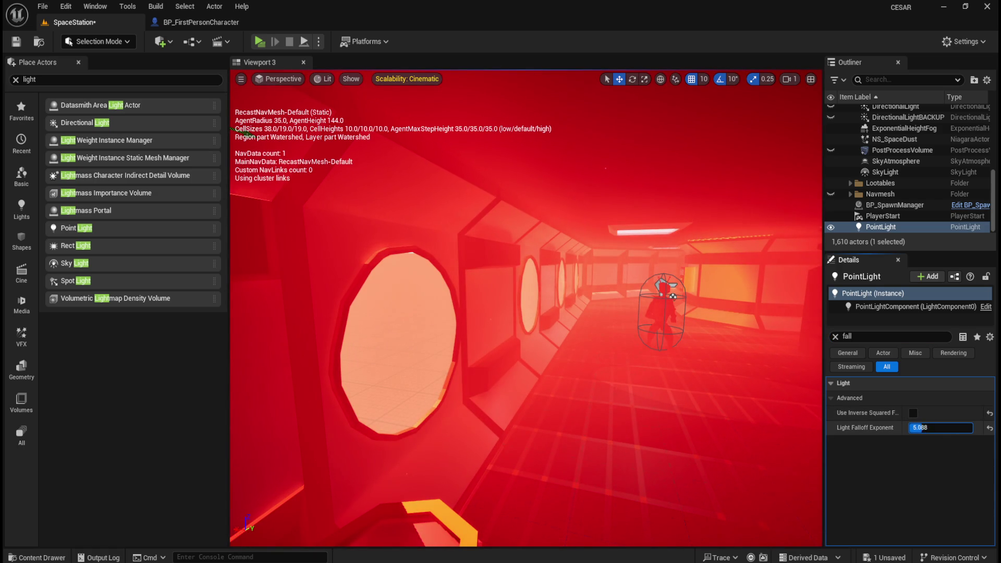
left_click_drag(953, 429, 928, 428)
key("f")
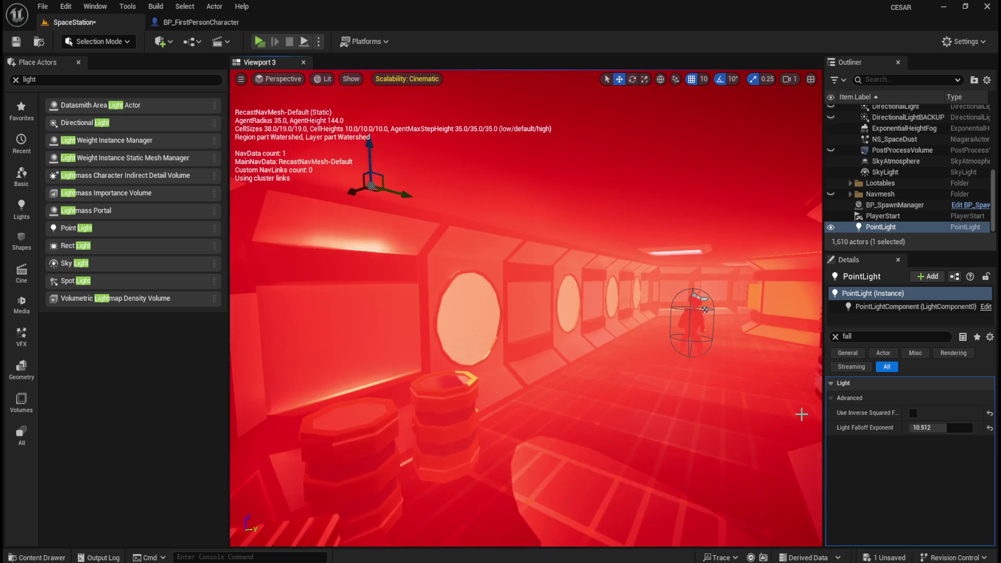
Reset Light Falloff Exponent to 8.0, leave inverse squared falloff off, and clear the filter
left_click(988, 429)
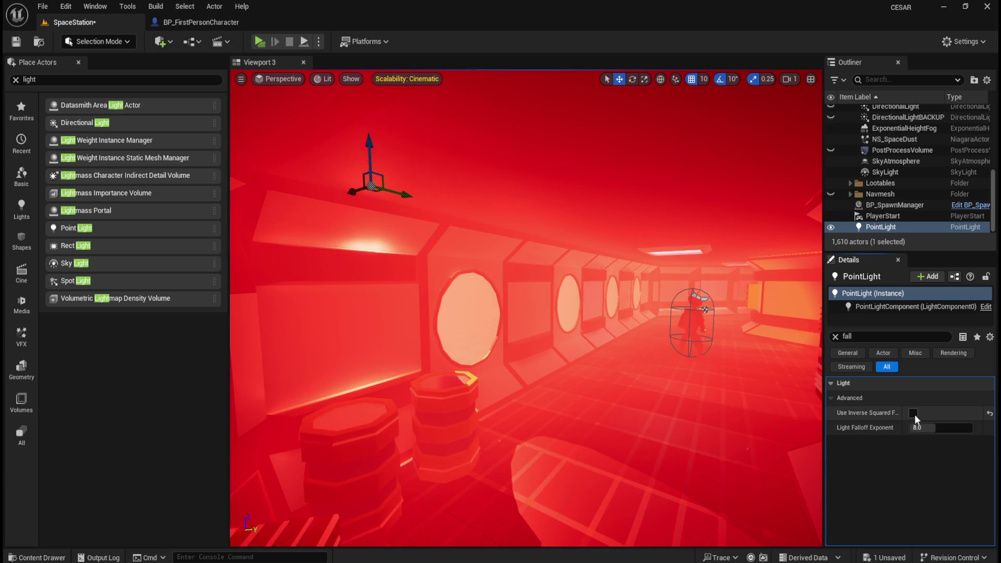
left_click(913, 412)
left_click(914, 414)
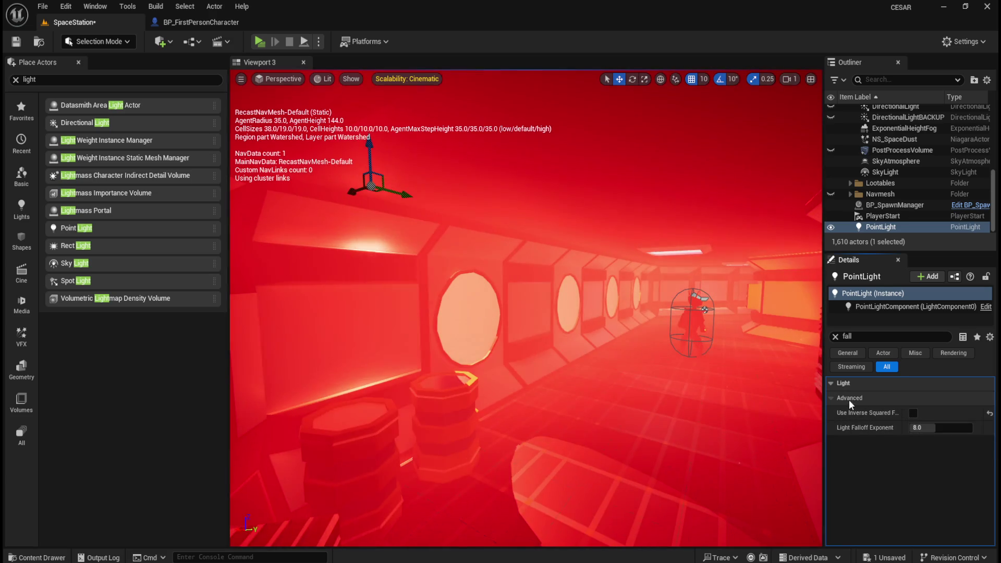
left_click(834, 336)
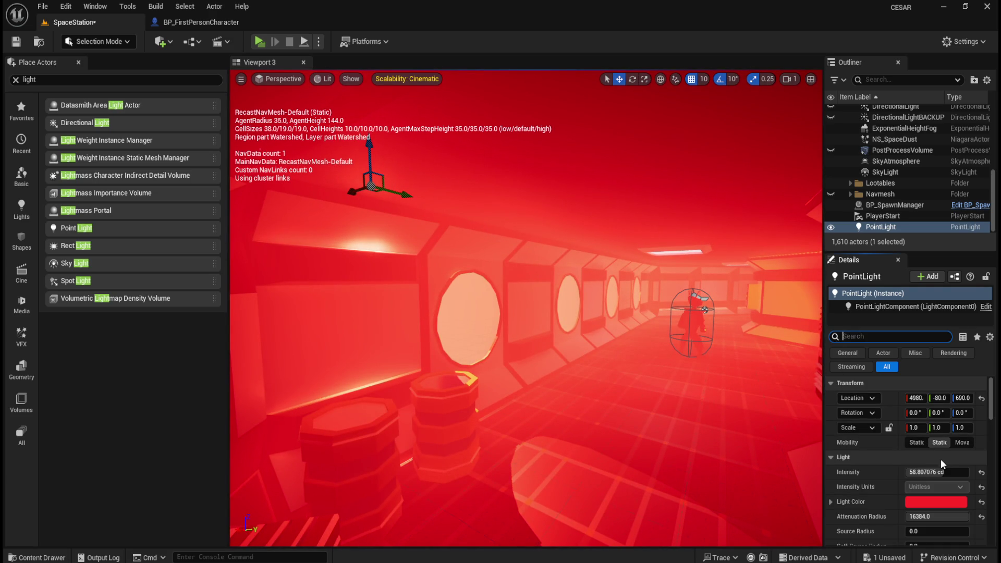
Set the red point light's Intensity to 0, then nudge it just above zero
left_click_drag(940, 472, 899, 471)
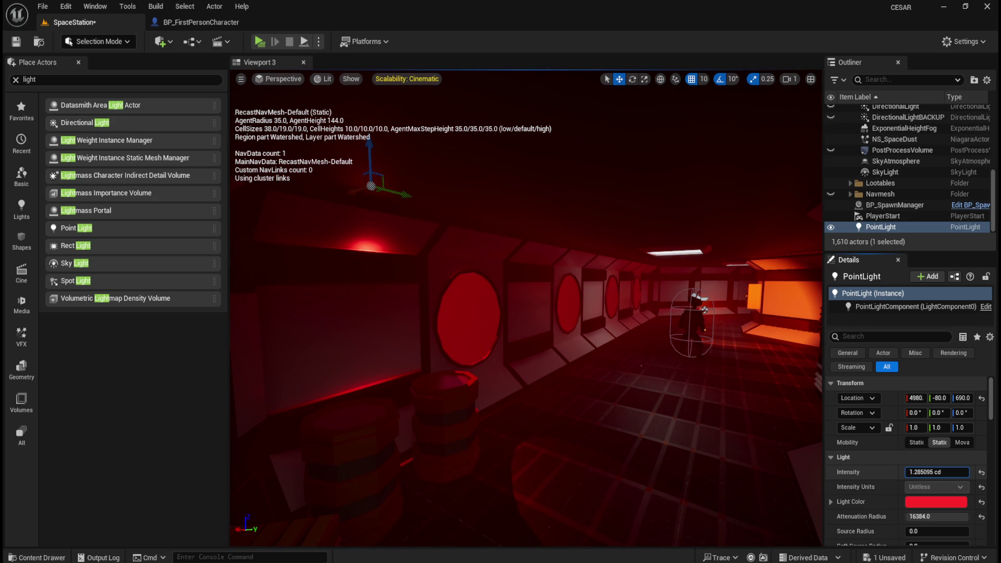
mouse_move(710, 393)
left_mouse_down()
mouse_move(710, 370)
mouse_move(688, 336)
mouse_move(658, 389)
mouse_move(628, 379)
mouse_move(586, 344)
left_mouse_up()
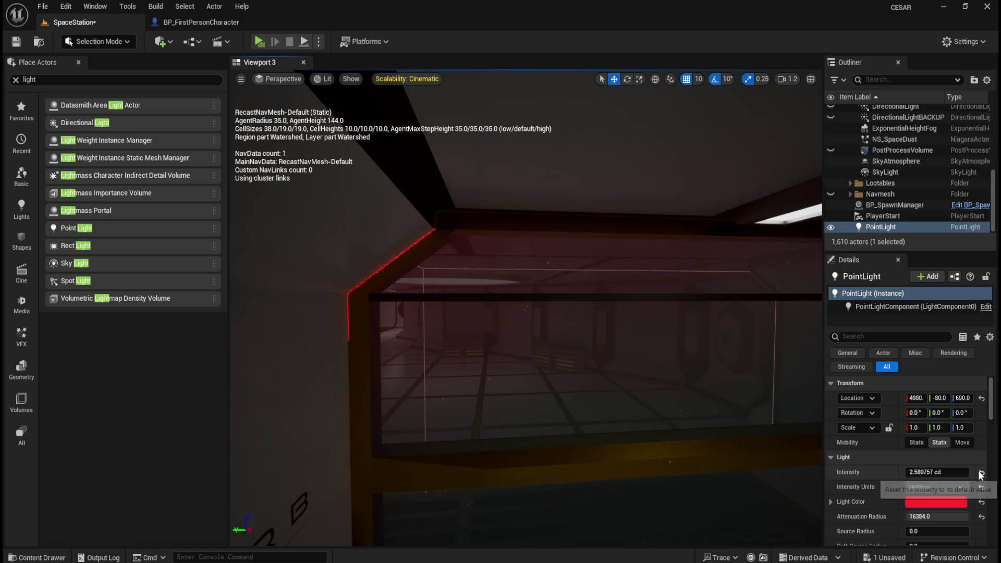
left_click(980, 473)
left_click(964, 471)
type("0")
key("Return")
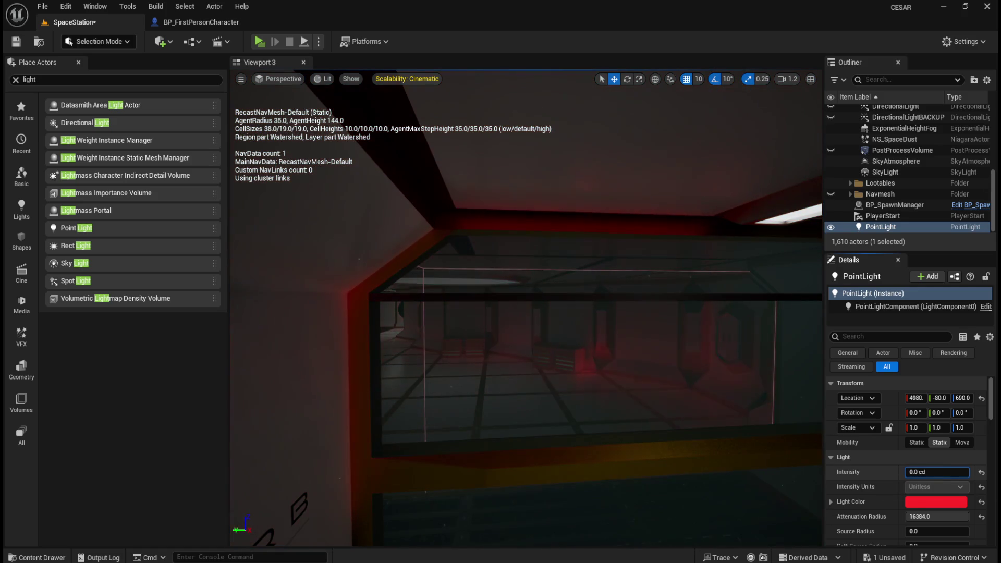
left_click_drag(936, 472, 941, 472)
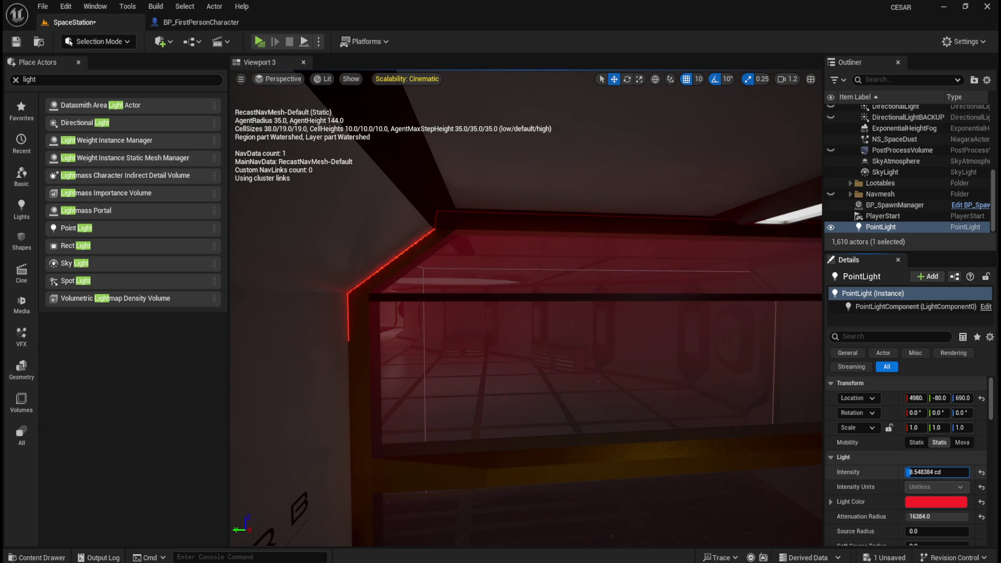
Lower the point light's Indirect Lighting Intensity and review its other light settings
scroll(889, 511, "down", 3)
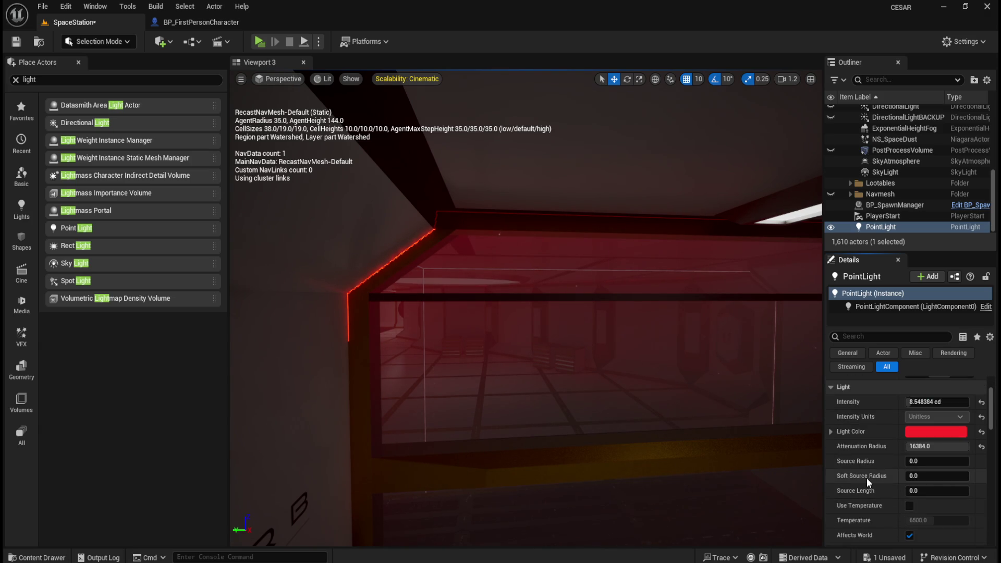
scroll(877, 477, "down", 5)
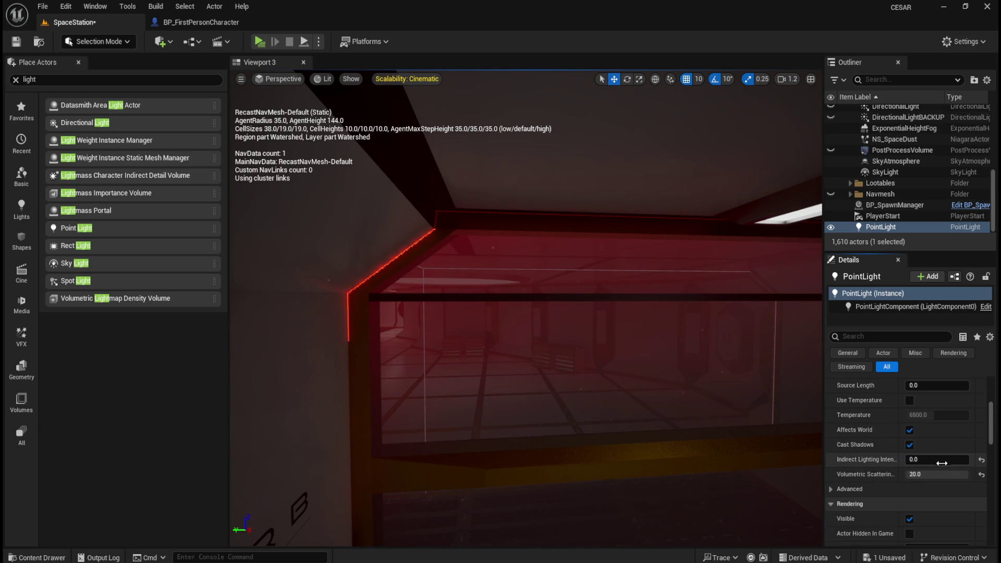
mouse_move(936, 459)
left_mouse_down()
mouse_move(964, 459)
mouse_move(909, 459)
left_mouse_up()
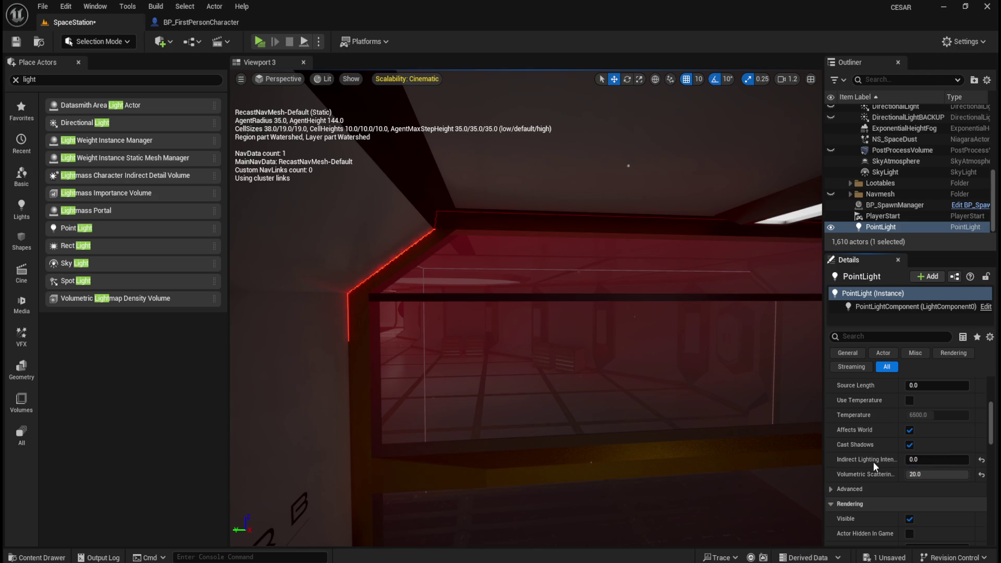
scroll(880, 455, "down", 5)
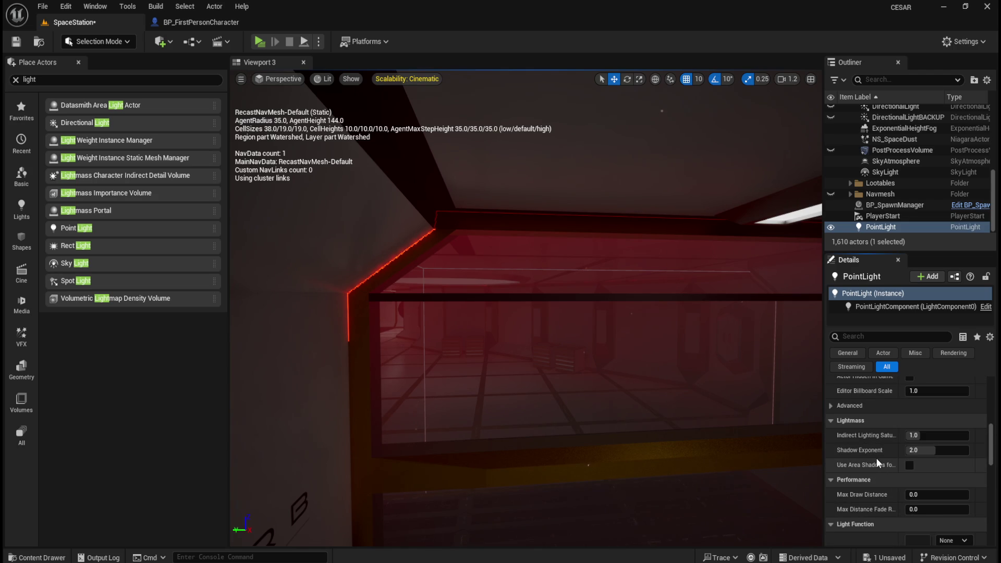
scroll(858, 442, "down", 8)
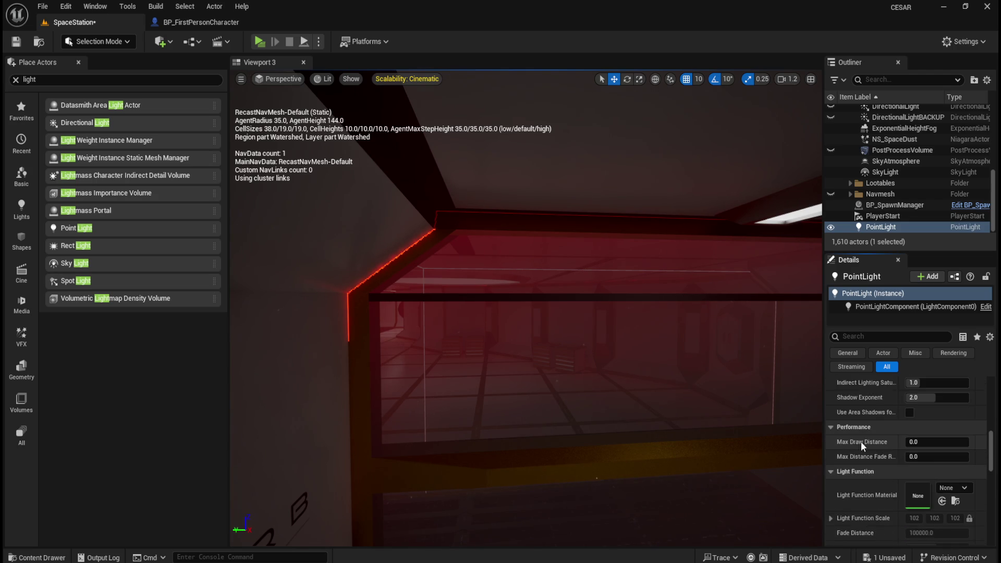
scroll(864, 441, "down", 4)
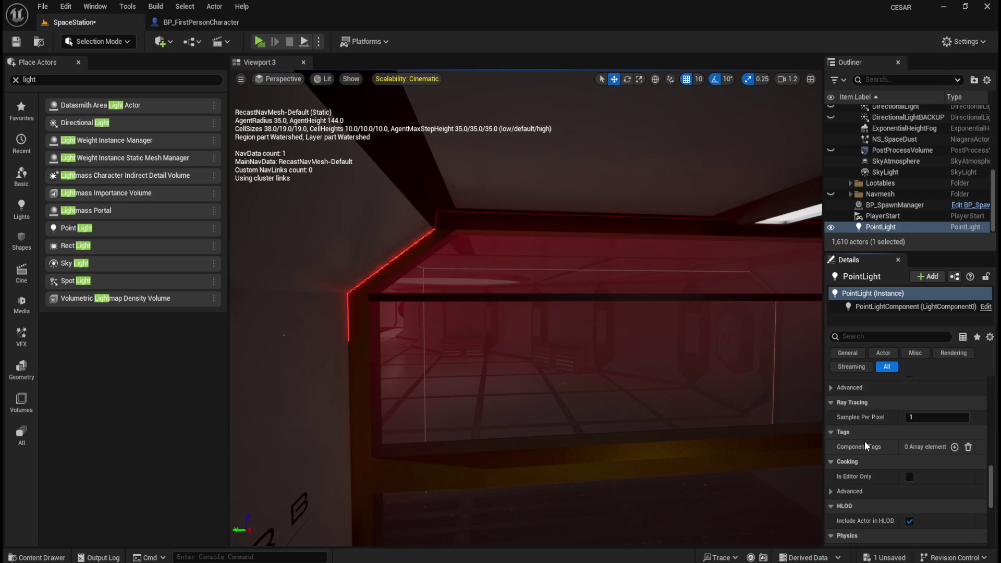
scroll(876, 448, "up", 1)
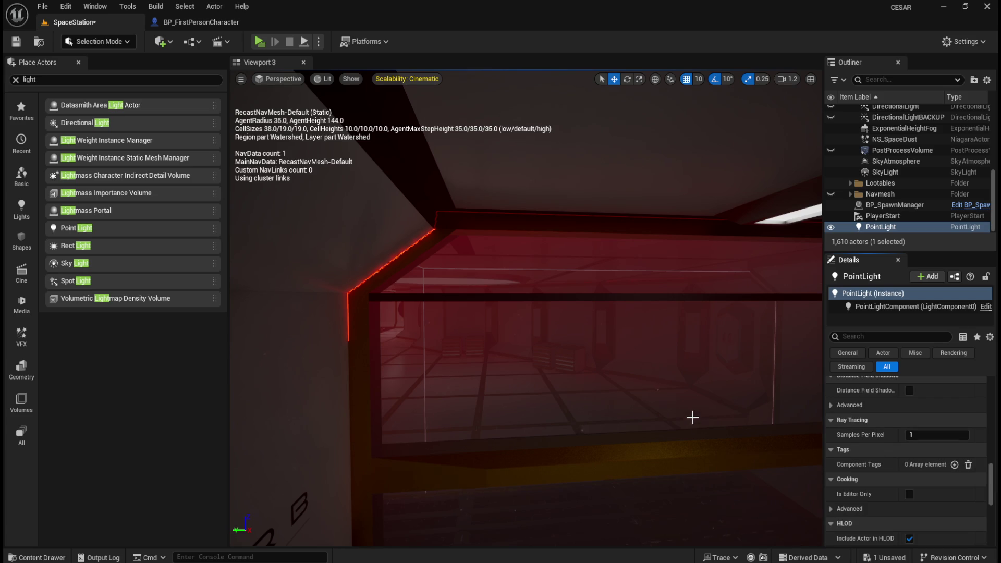
scroll(642, 367, "up", 5)
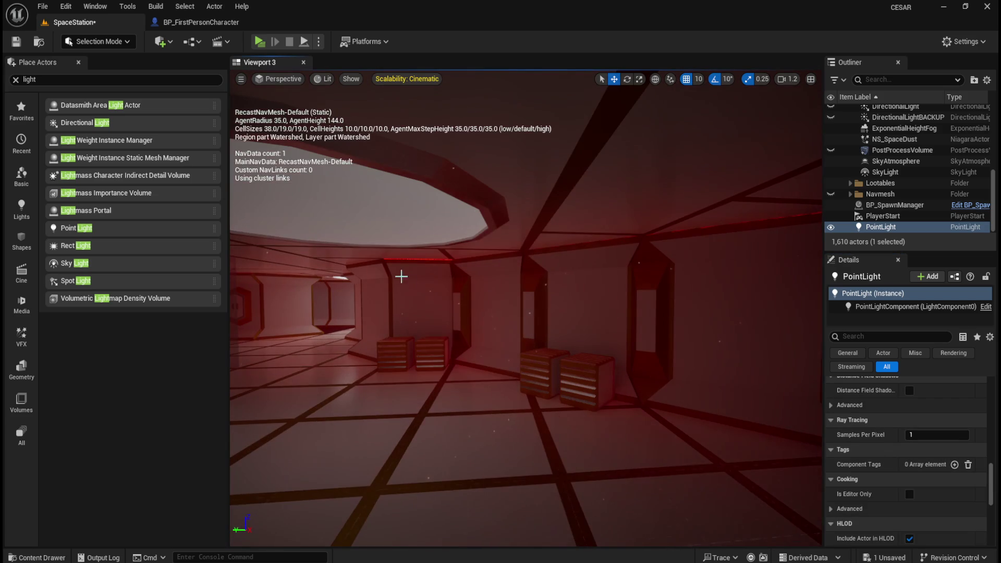
scroll(942, 464, "up", 10)
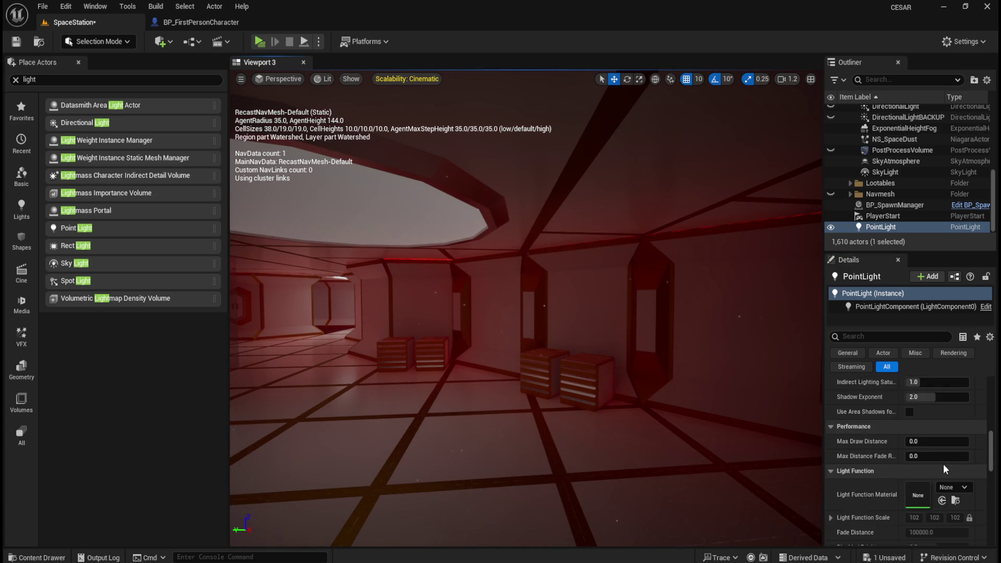
scroll(942, 464, "up", 5)
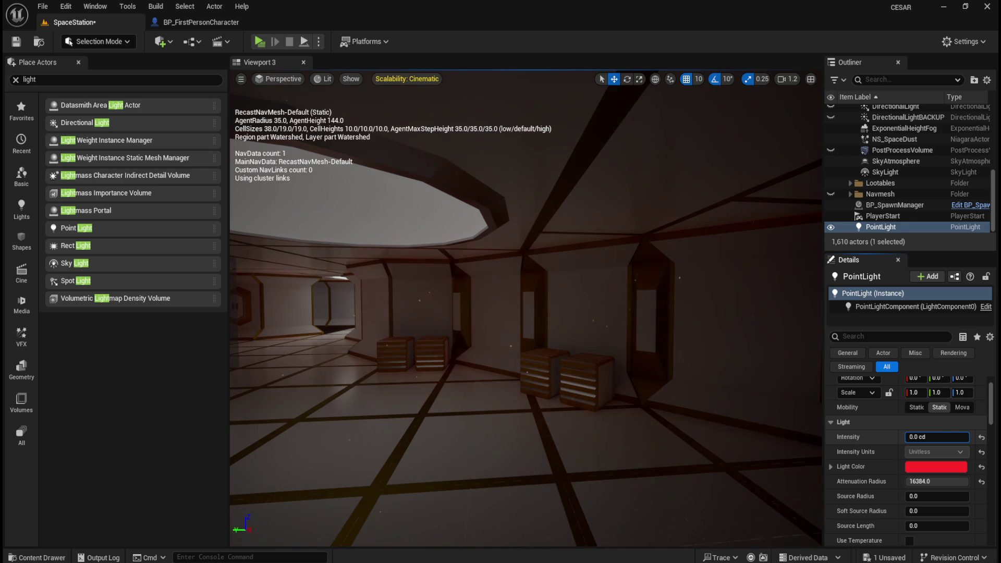
Enable Use Inverse Squared Falloff on the red point light, then reset its Intensity and drag it to 0
left_click_drag(933, 437, 938, 437)
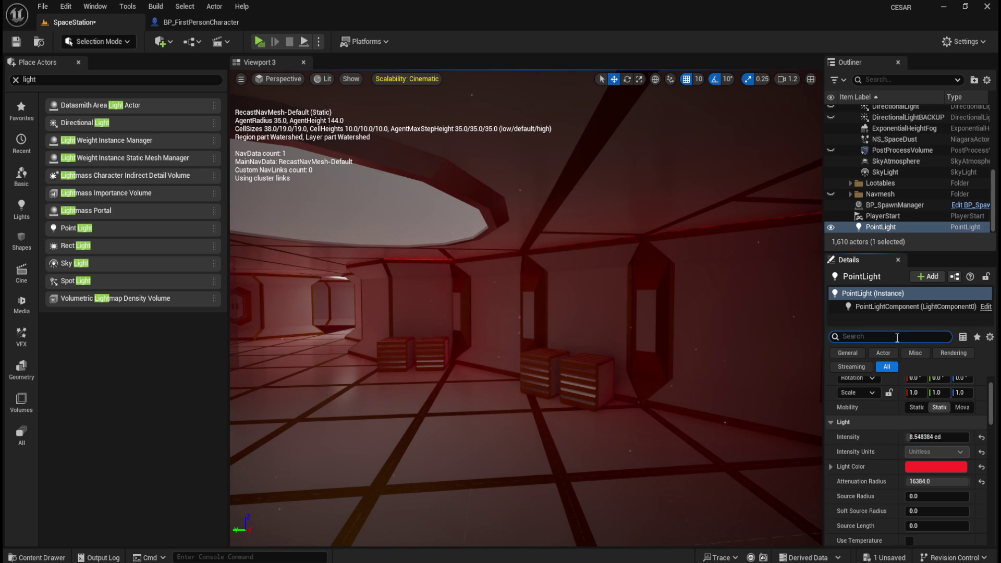
left_click(890, 336)
type("fall")
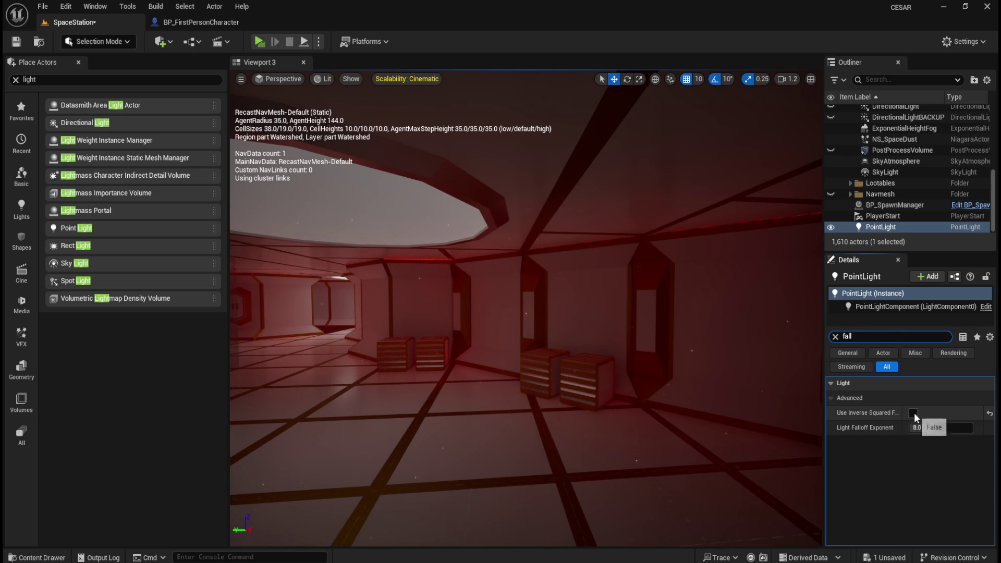
type("f")
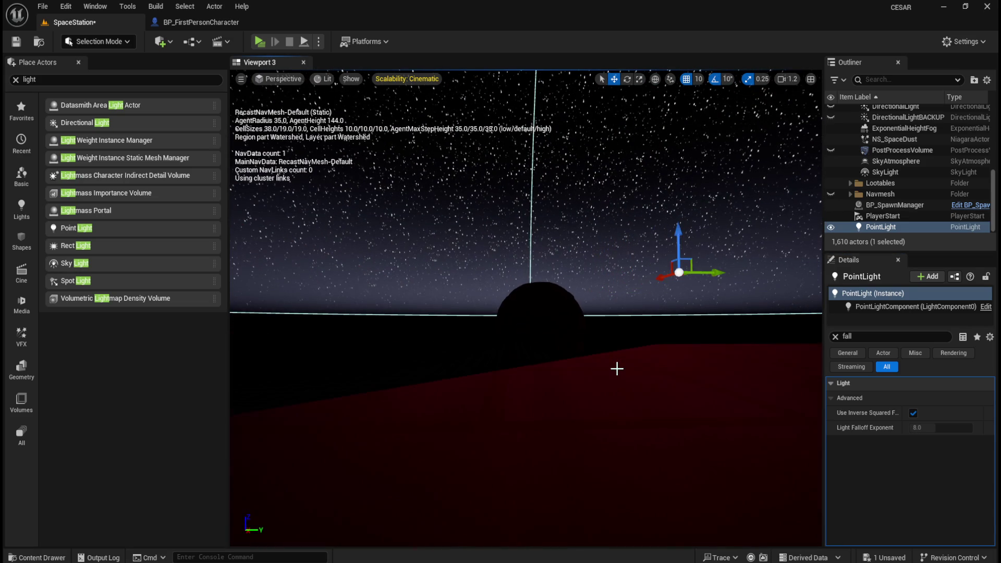
left_click(836, 337)
left_click(982, 474)
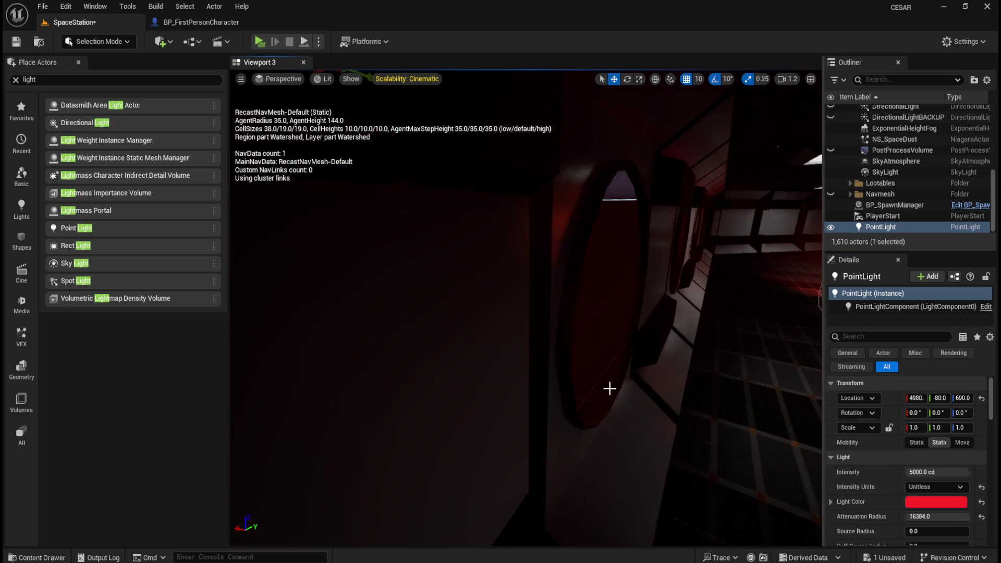
left_click_drag(642, 389, 599, 74)
mouse_move(920, 472)
left_mouse_down()
mouse_move(854, 471)
mouse_move(876, 472)
left_mouse_up()
left_click(936, 486)
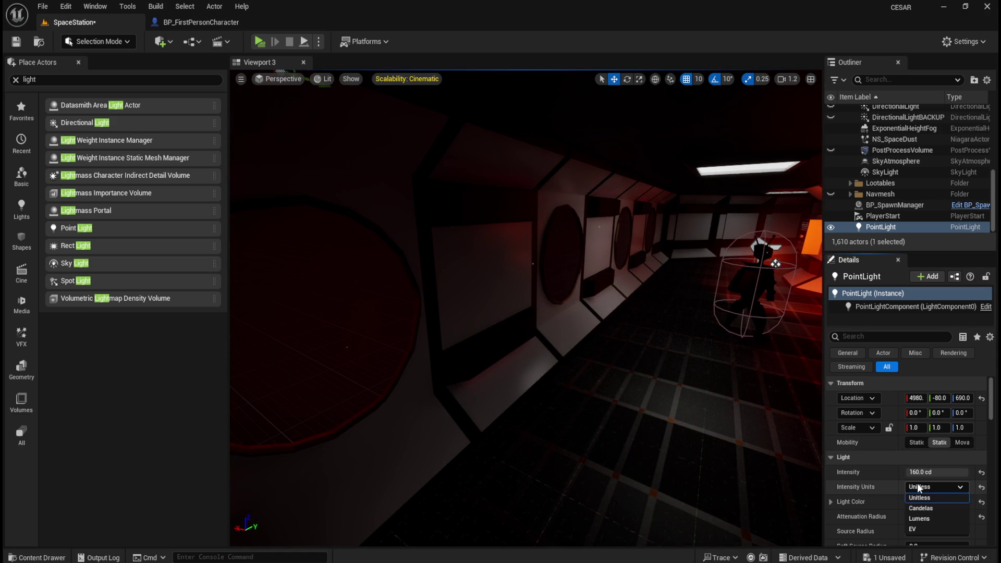
Switch the point light's Intensity Units to Lumens and view the light down the corridor
left_click(919, 518)
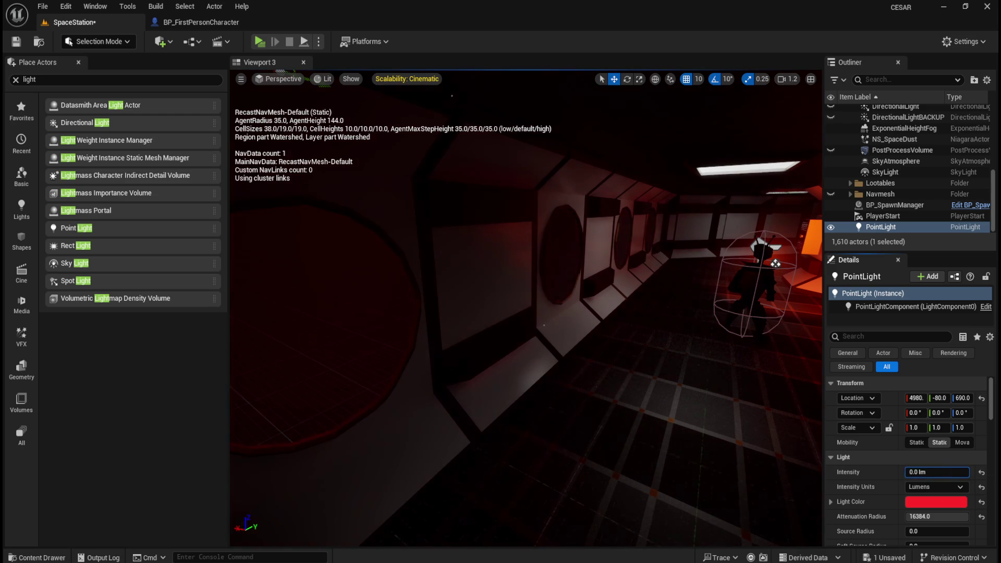
left_click_drag(599, 292, 603, 333)
mouse_move(484, 292)
left_mouse_down()
mouse_move(530, 290)
mouse_move(517, 290)
left_mouse_up()
scroll(516, 290, "up", 1)
scroll(855, 495, "down", 2)
Set the point light's Source Radius to 0 and its Soft Source Radius to 1000
mouse_move(918, 496)
left_mouse_down()
mouse_move(938, 495)
mouse_move(906, 496)
left_mouse_up()
type("1000")
key("Return")
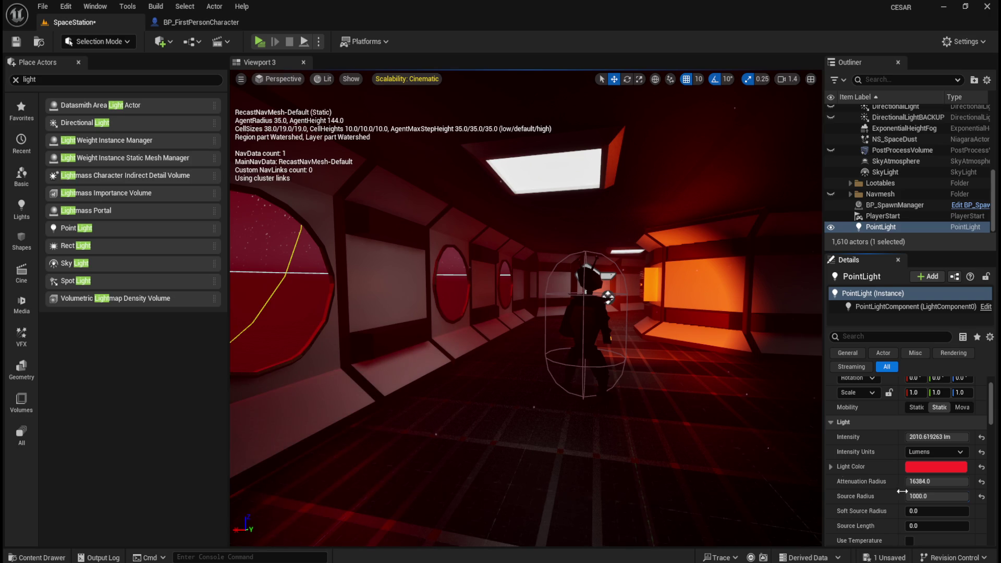
mouse_move(549, 411)
left_mouse_down()
mouse_move(637, 302)
mouse_move(675, 305)
mouse_move(672, 339)
mouse_move(556, 406)
left_mouse_up()
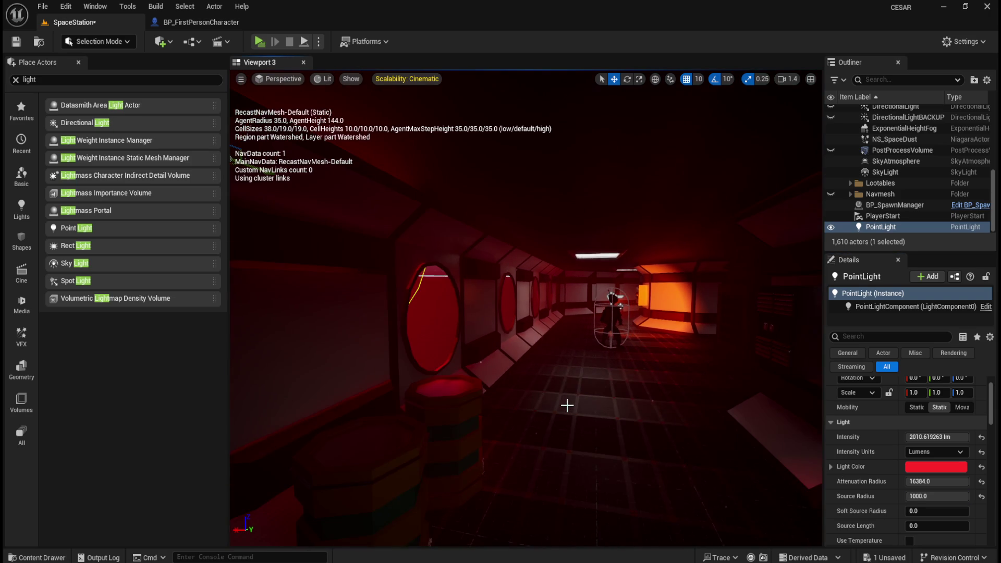
left_click(936, 496)
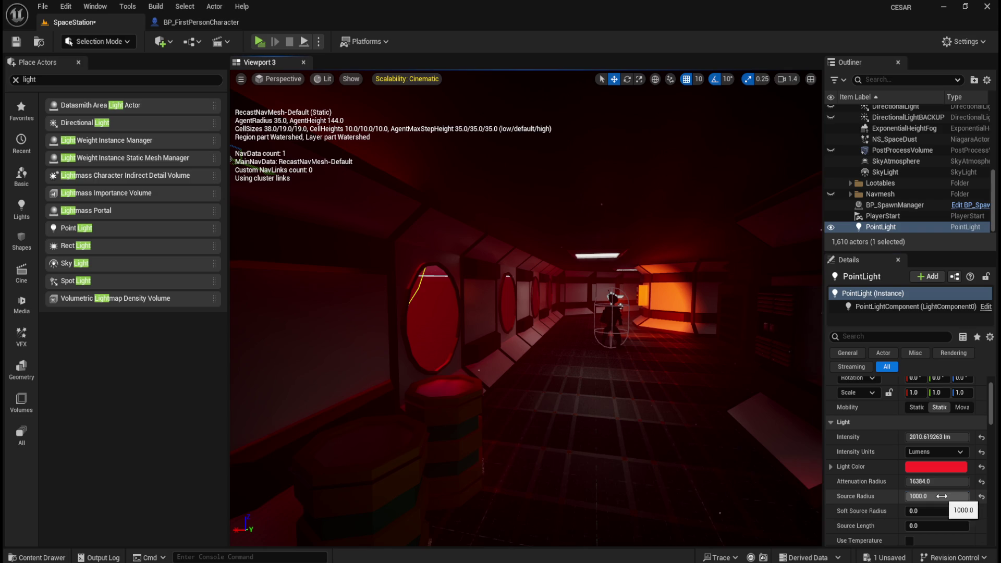
type("0")
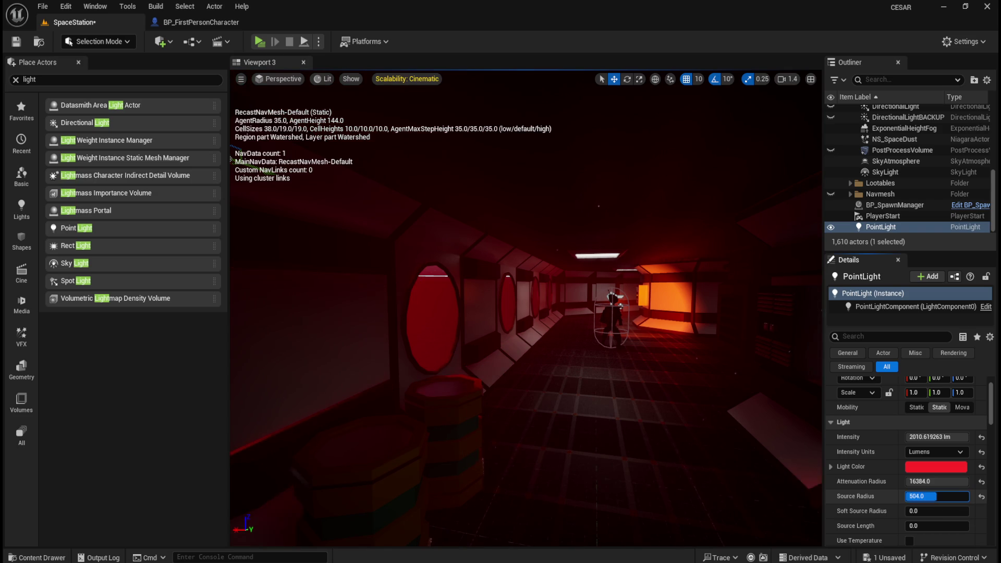
key("Return")
left_click(944, 509)
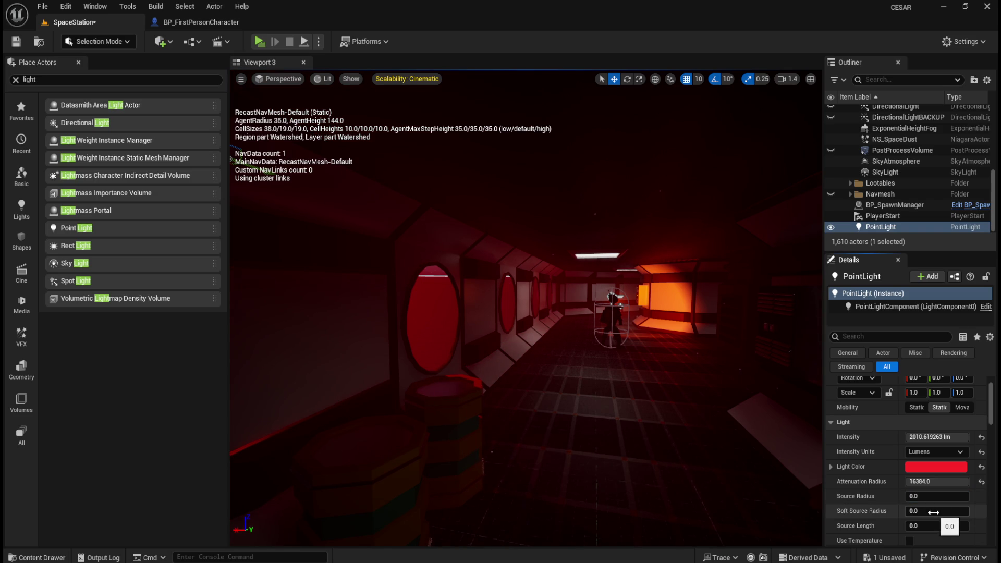
type("1000")
key("Return")
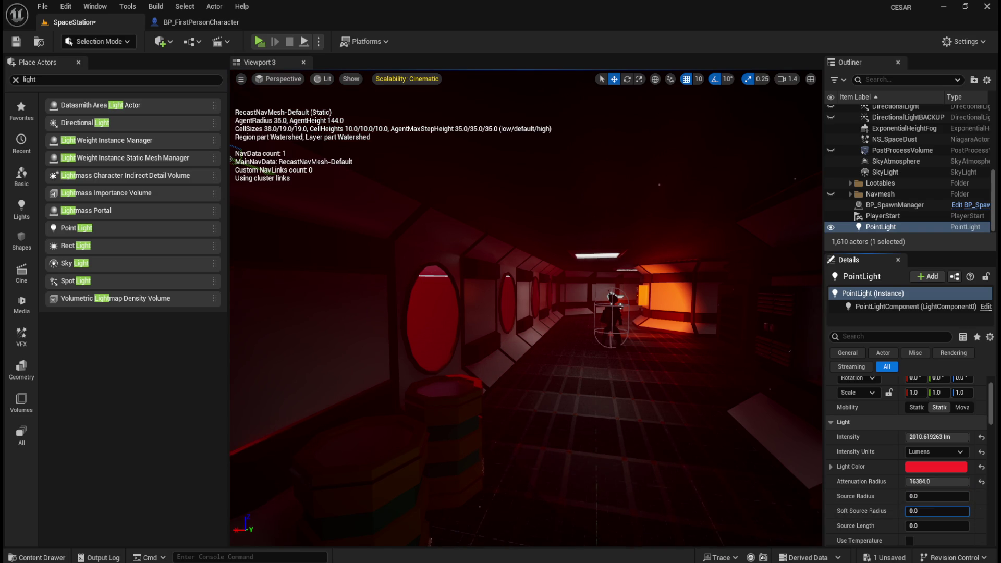
left_click_drag(936, 511, 949, 510)
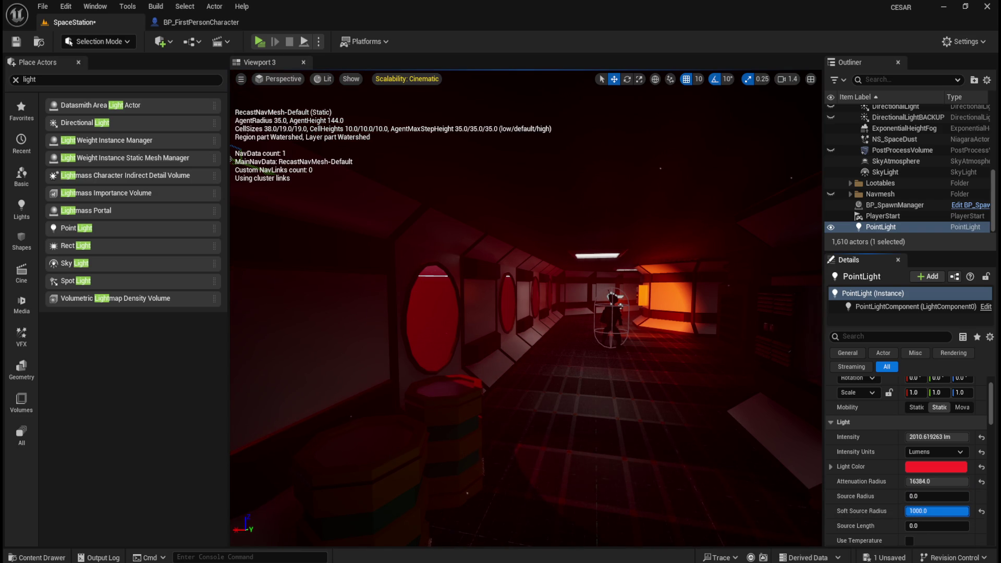
left_click(936, 525)
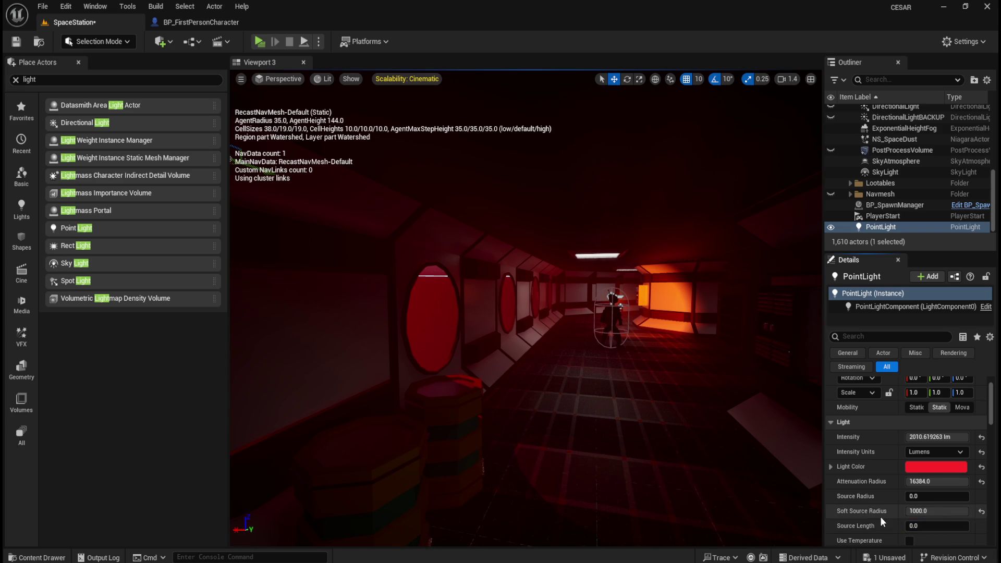
Try a higher Indirect Lighting Intensity on the point light, then set it to 0
scroll(880, 515, "down", 4)
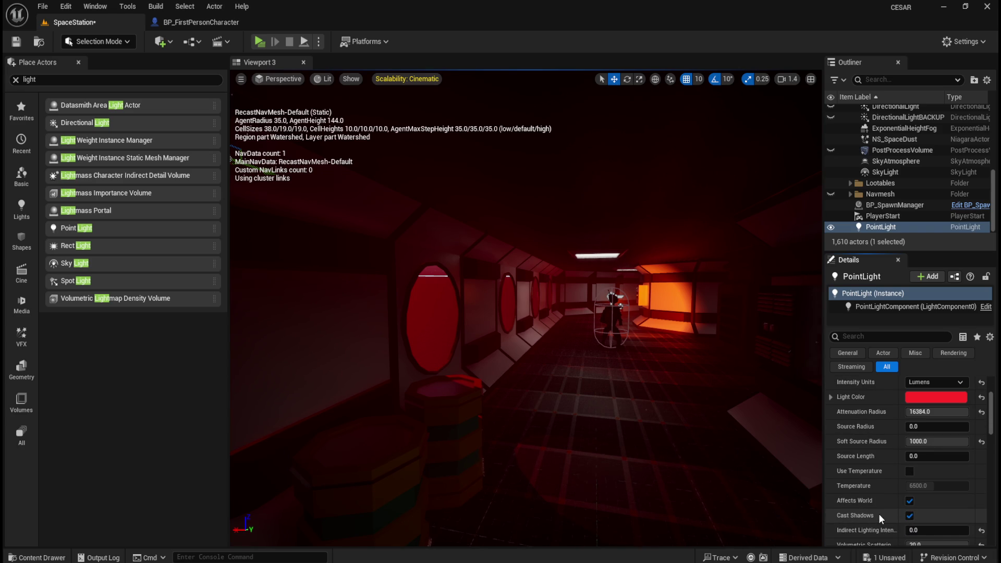
scroll(880, 514, "down", 1)
mouse_move(919, 513)
left_mouse_down()
mouse_move(942, 514)
mouse_move(909, 514)
mouse_move(969, 513)
left_mouse_up()
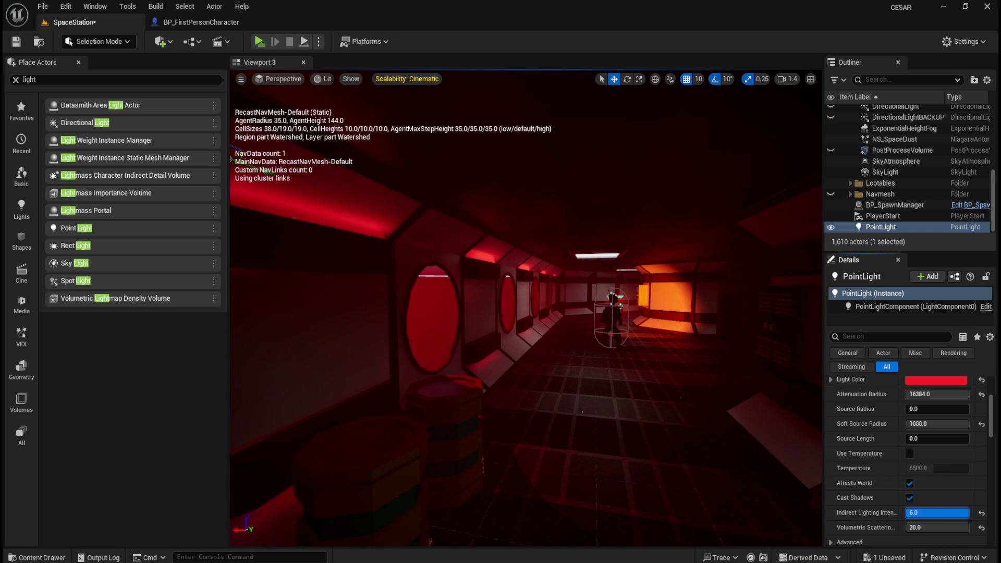
left_click_drag(627, 389, 672, 388)
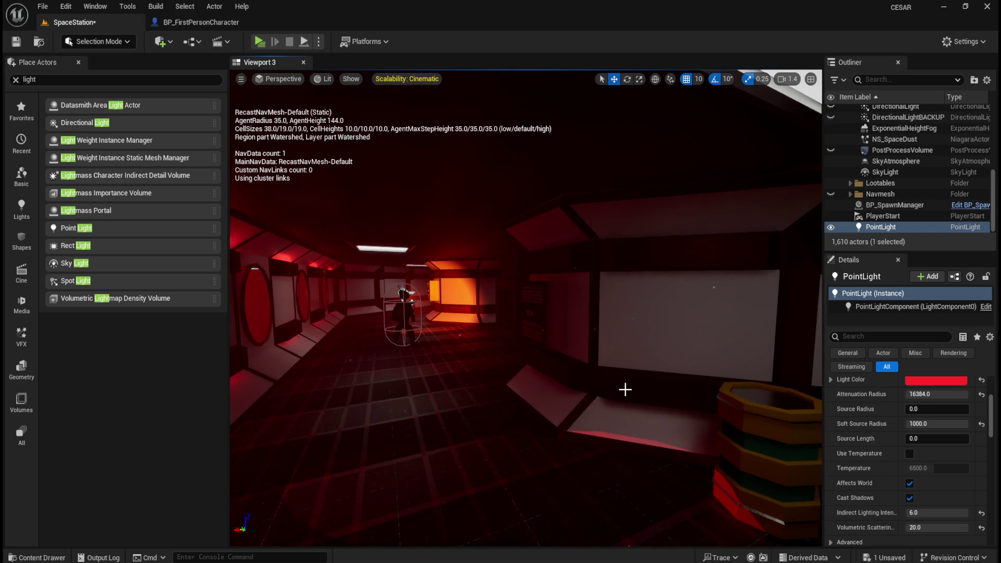
left_click(933, 513)
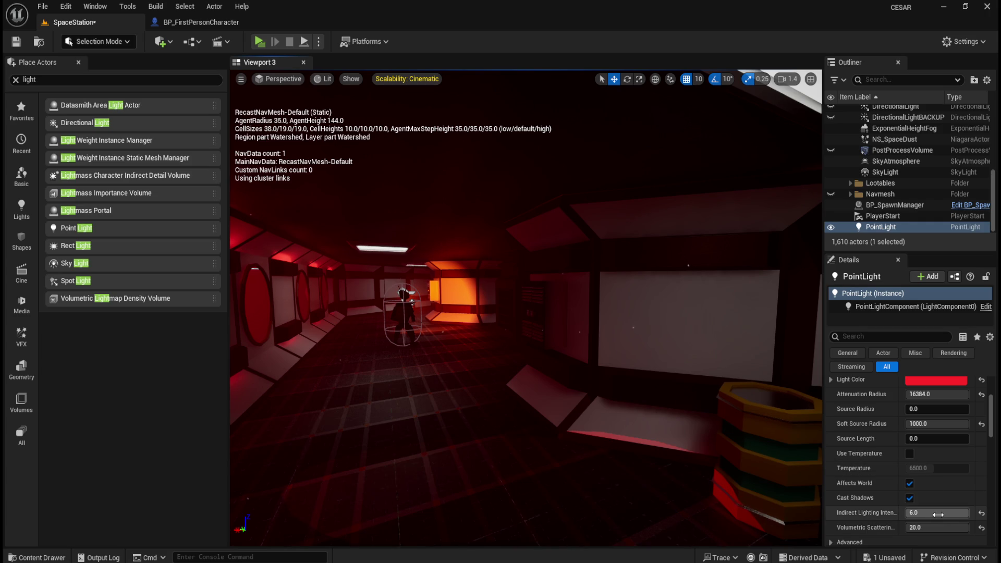
type("0")
key("Return")
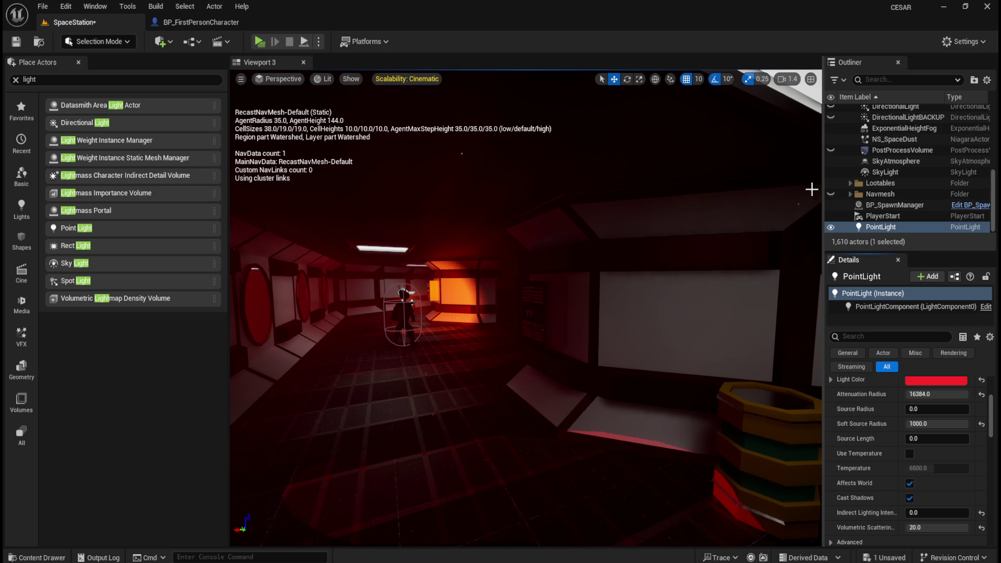
scroll(919, 178, "up", 5)
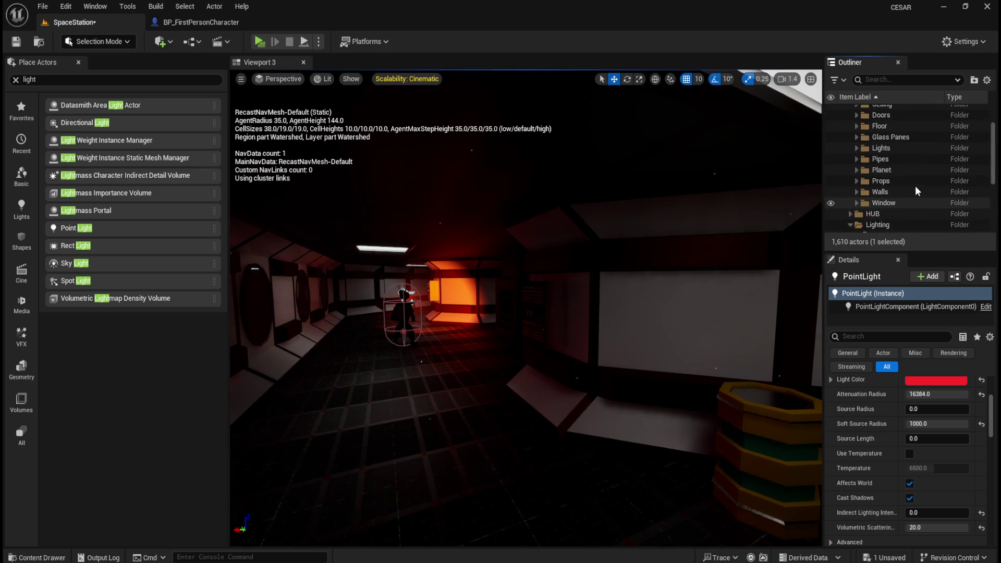
Show DirectionalLightBACKUP and hide the original DirectionalLight in the Outliner
scroll(912, 188, "down", 5)
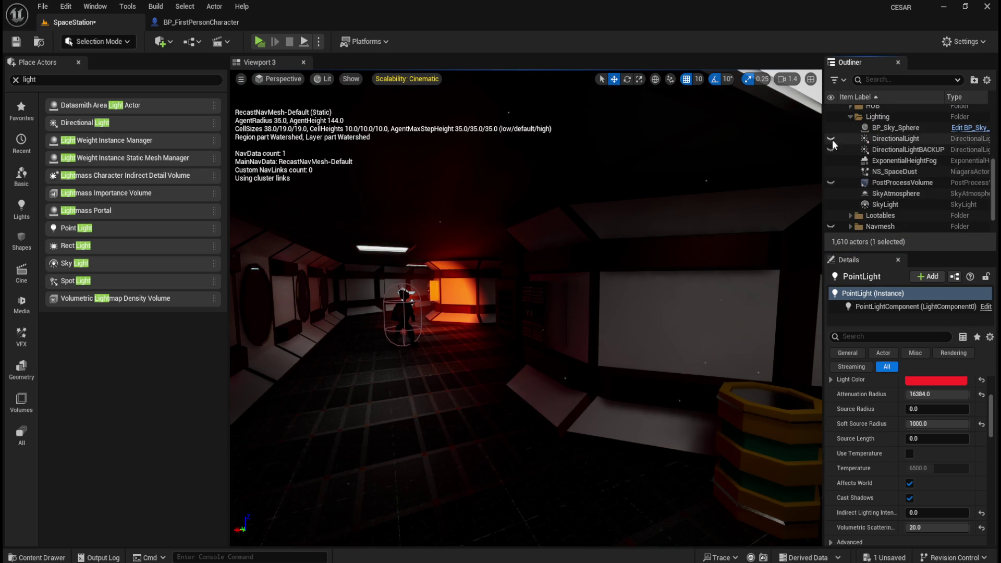
left_click(831, 139)
left_click(831, 150)
left_click(831, 140)
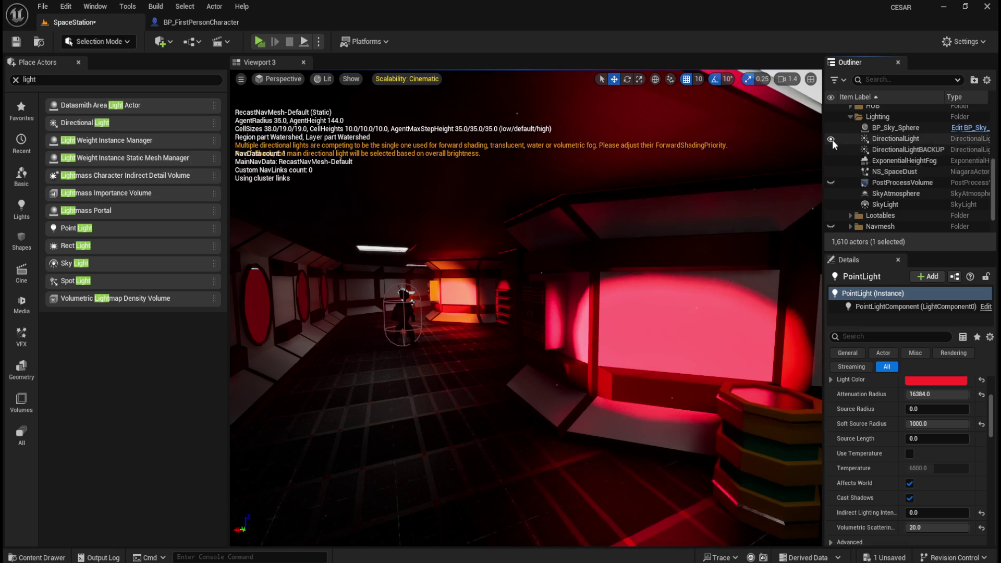
Delete the original DirectionalLight and look around the red-lit corridor
left_click(895, 138)
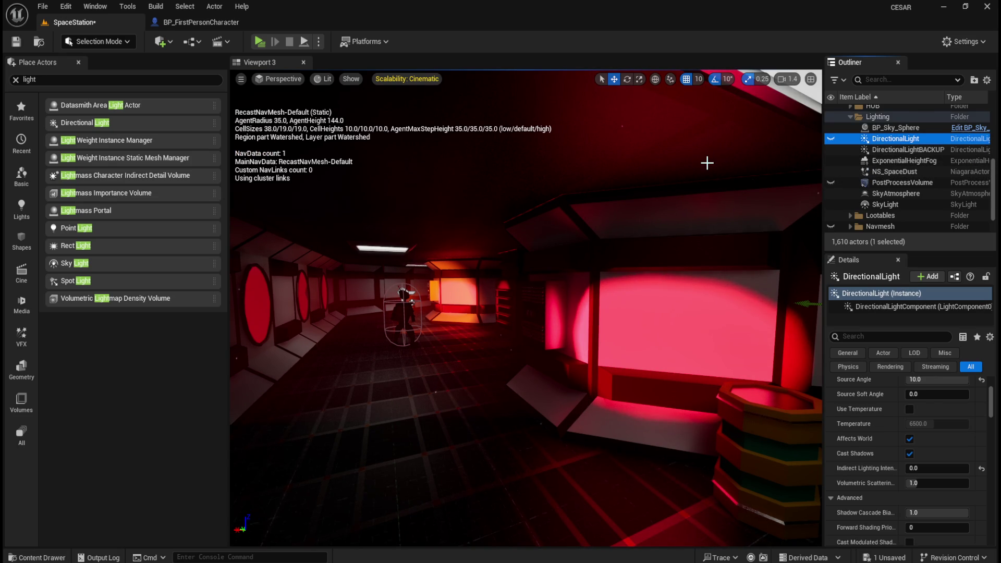
key("Delete")
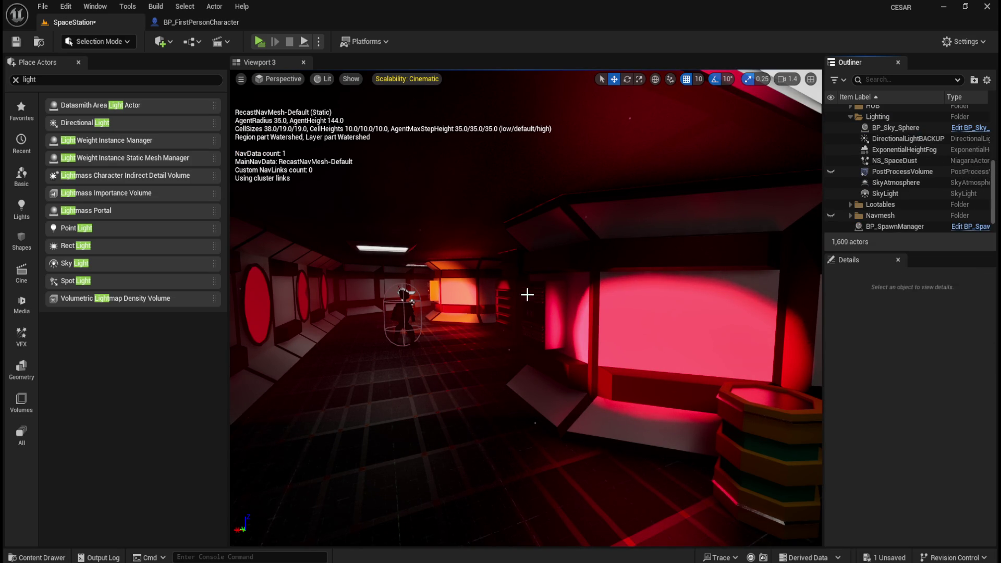
left_click_drag(512, 262, 598, 242)
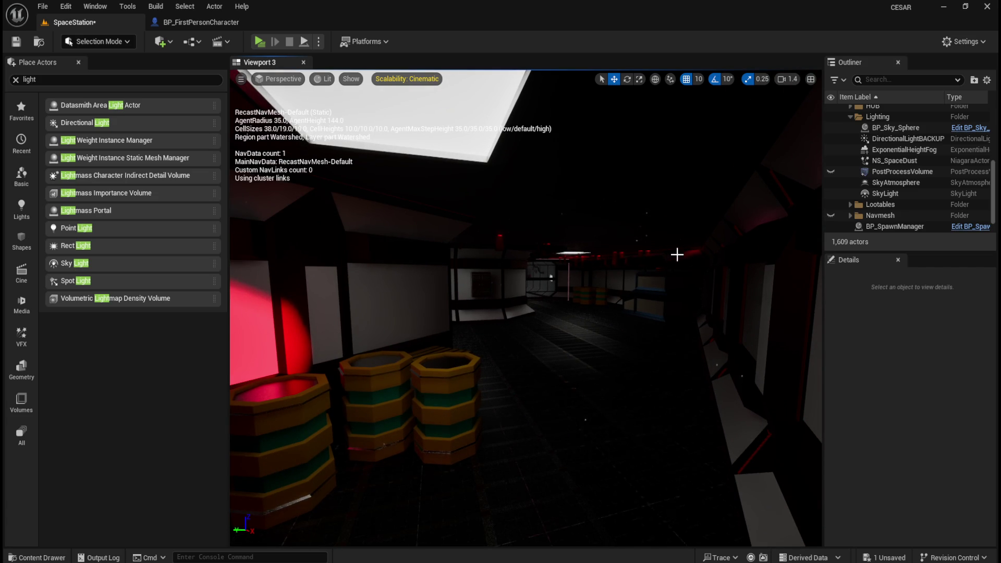
left_click_drag(633, 318, 552, 305)
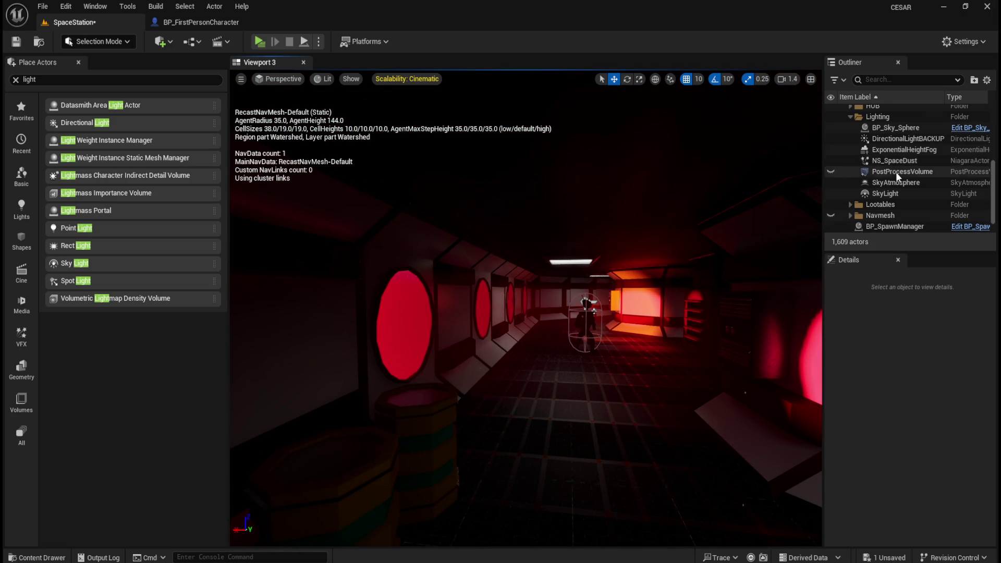
Delete the PostProcessVolume from the level
scroll(895, 171, "down", 1)
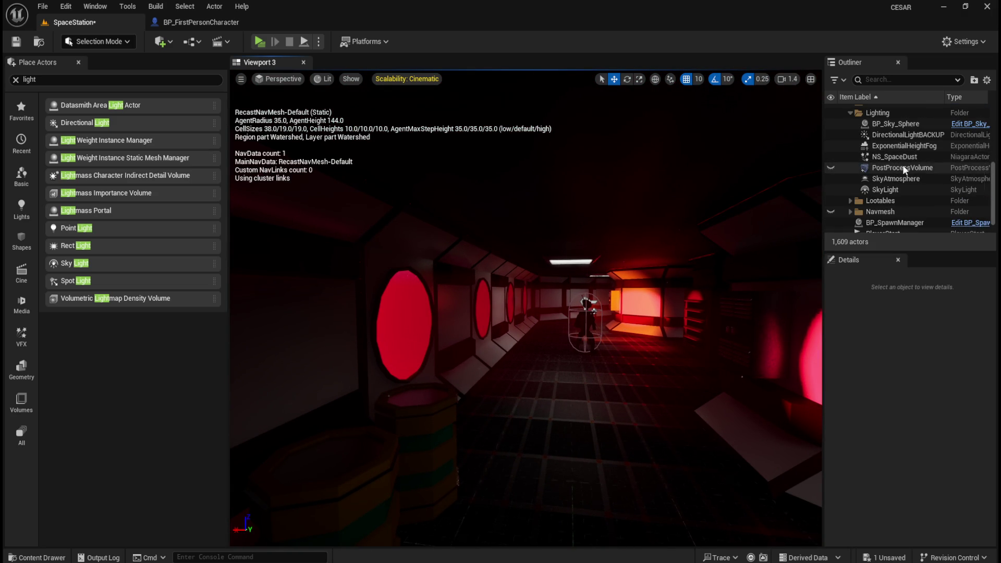
left_click(898, 168)
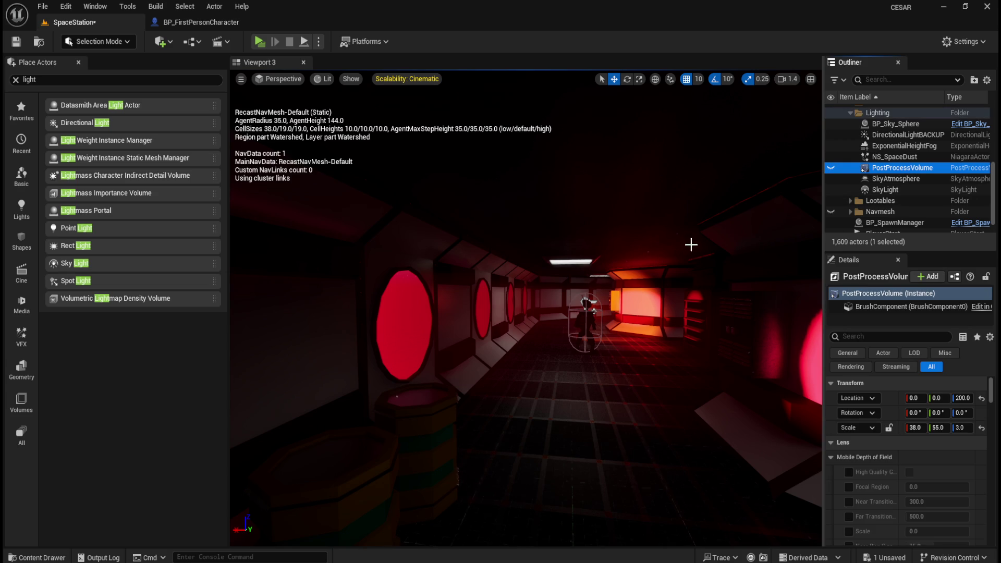
key("Delete")
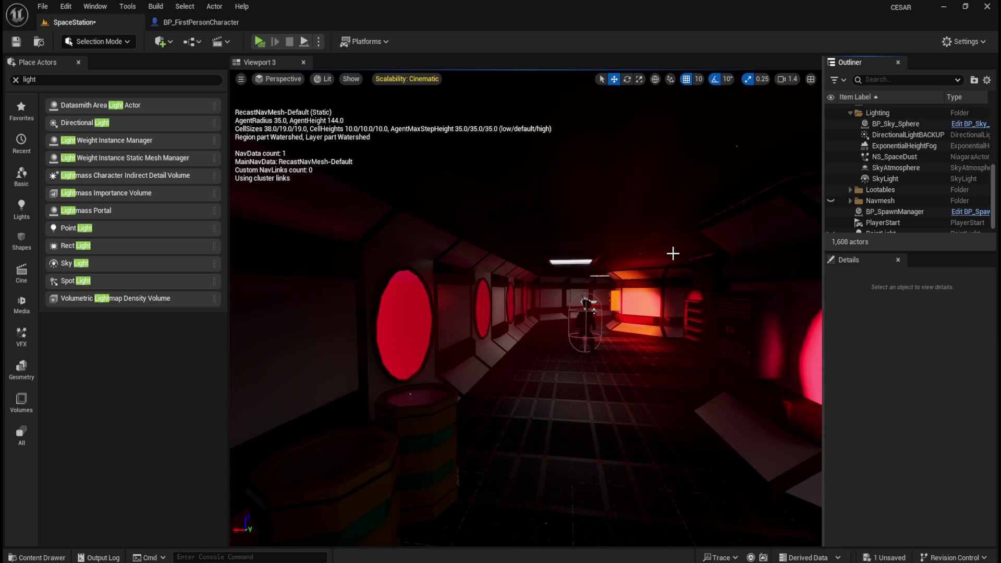
Try lowering the SkyLight's Indirect Lighting Intensity to 0, then restore its default
left_click(893, 168)
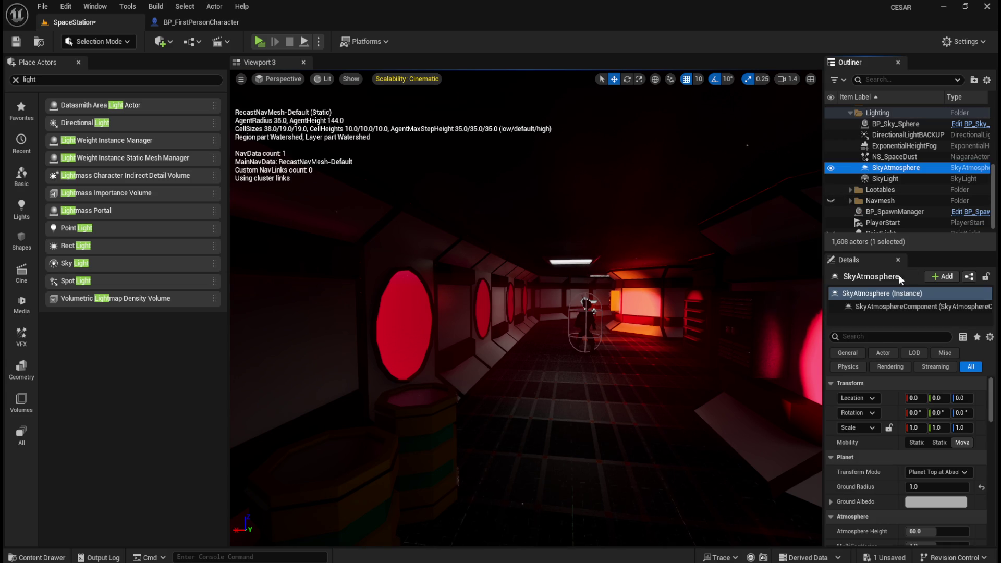
left_click(885, 338)
type("indi")
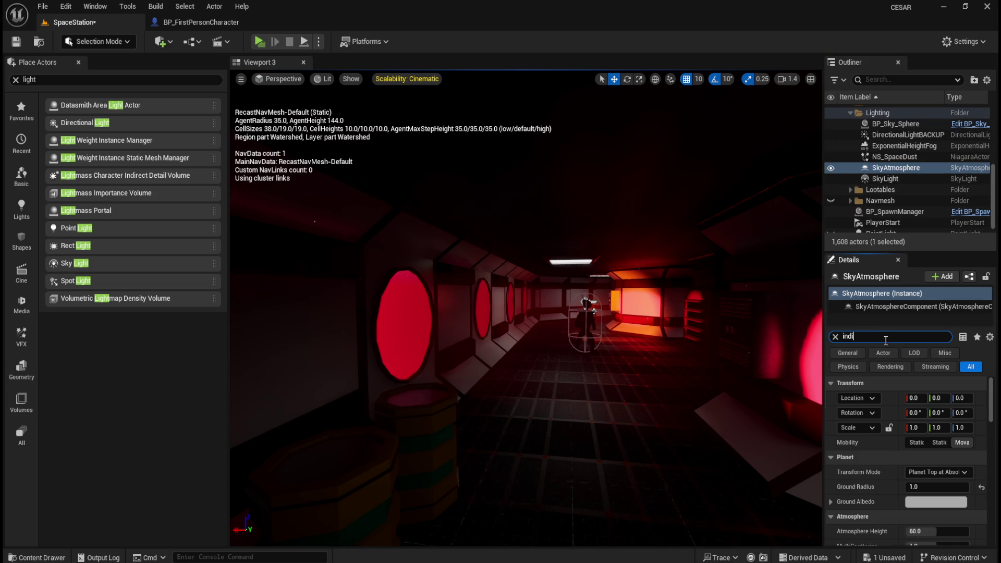
left_click(893, 178)
left_click_drag(933, 398, 914, 397)
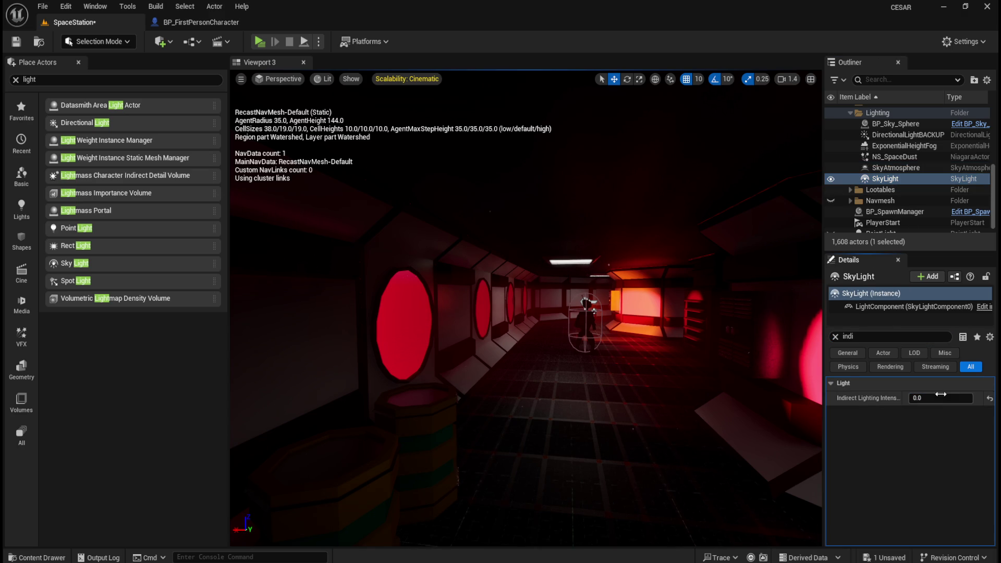
left_click(990, 399)
Lower DirectionalLightBACKUP's Indirect Lighting Intensity to 0 and hide the light
left_click(899, 133)
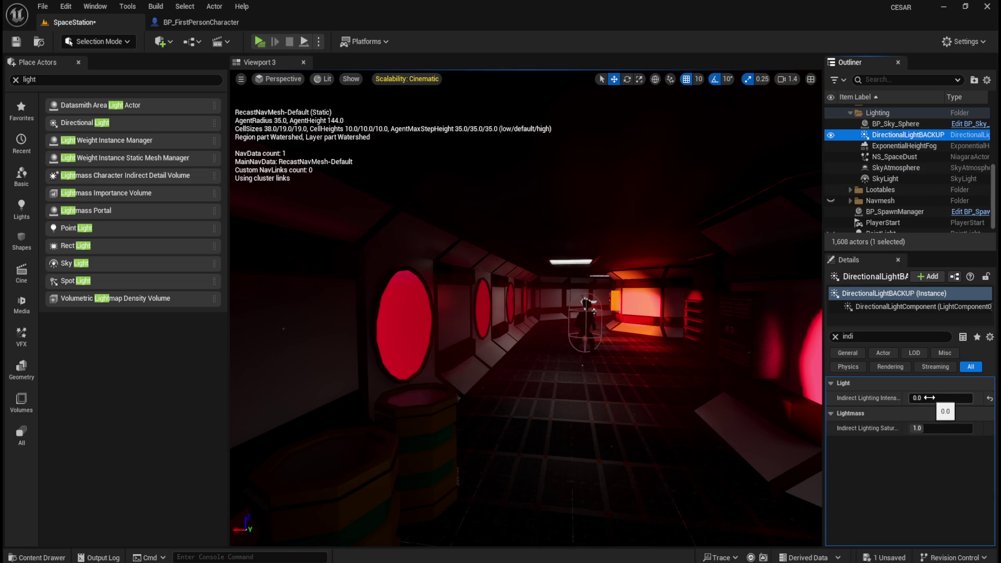
left_click(947, 431)
type("0.0")
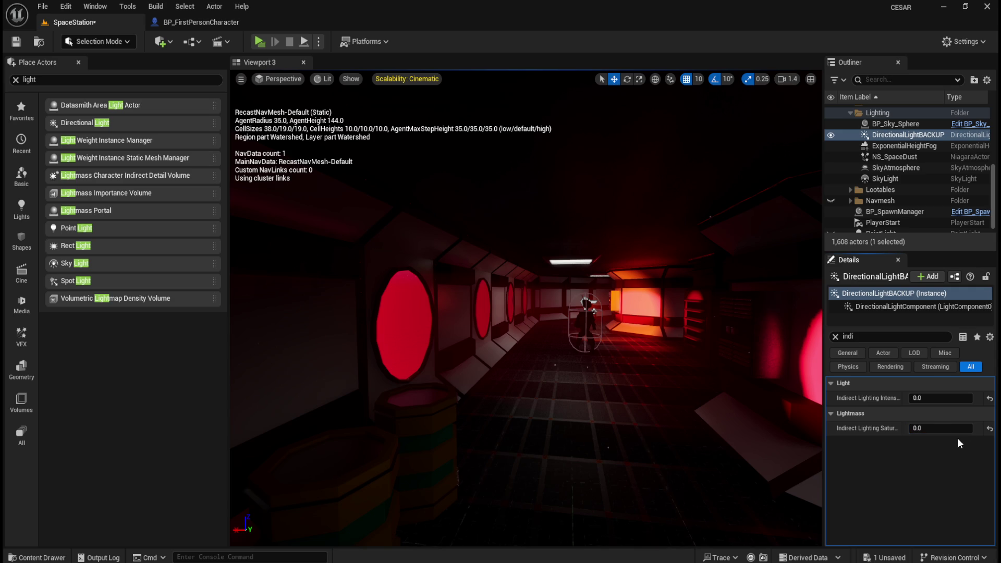
left_click(988, 428)
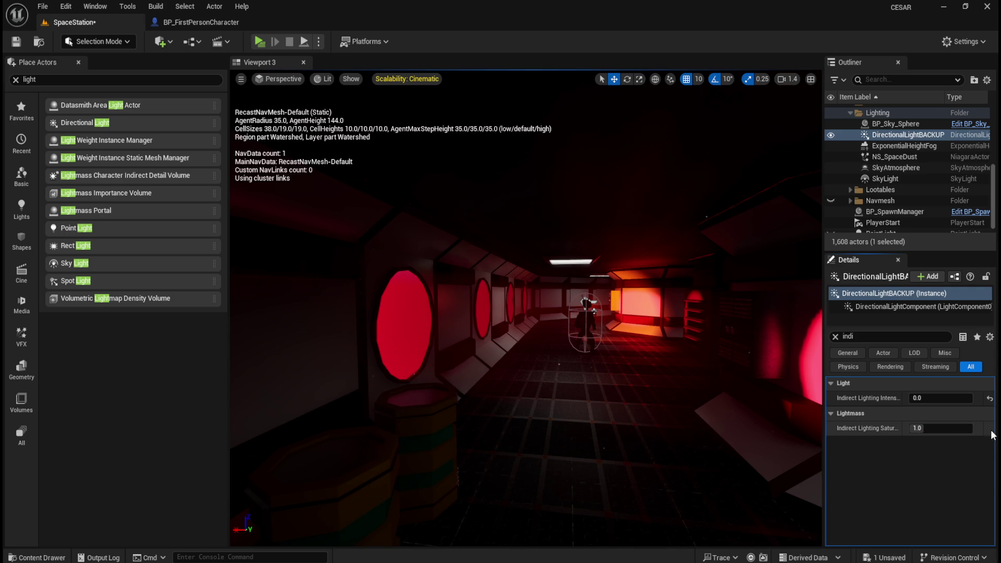
left_click(989, 398)
left_click_drag(947, 398, 922, 398)
mouse_move(597, 353)
left_mouse_down()
mouse_move(573, 353)
mouse_move(614, 351)
left_mouse_up()
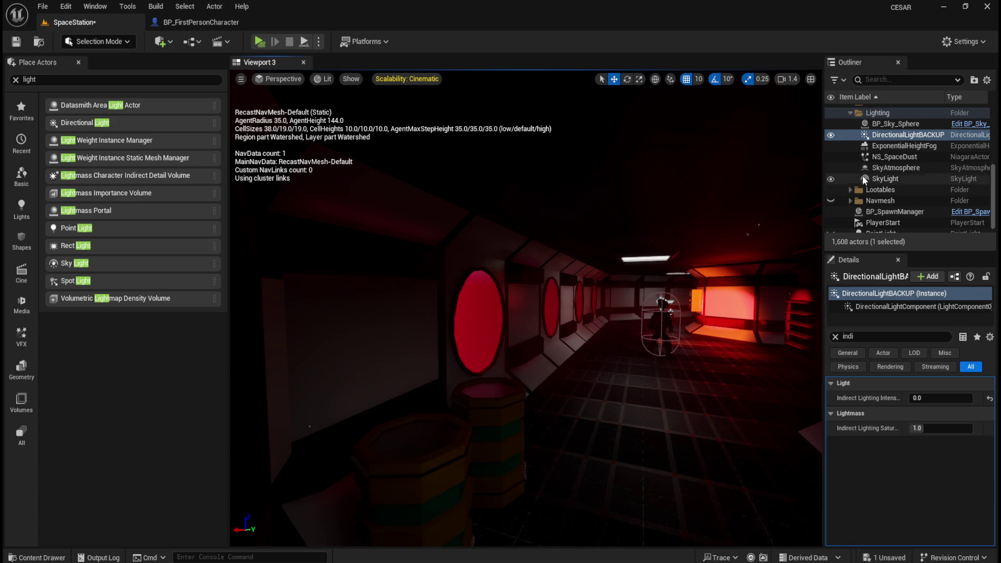
left_click(831, 135)
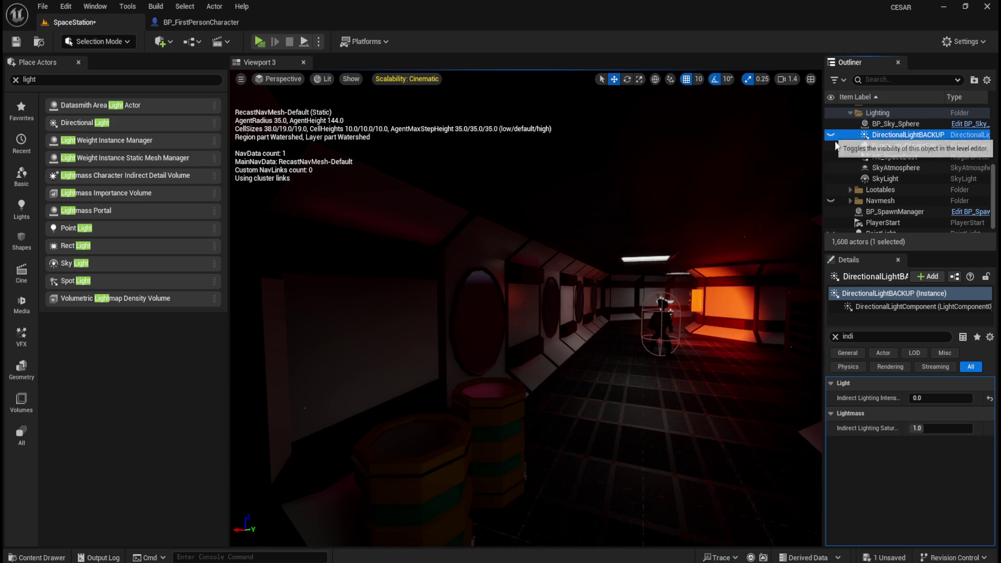
Clear the Details filter, make the PointLight visible again, and fly down the corridor to inspect it
left_click(835, 336)
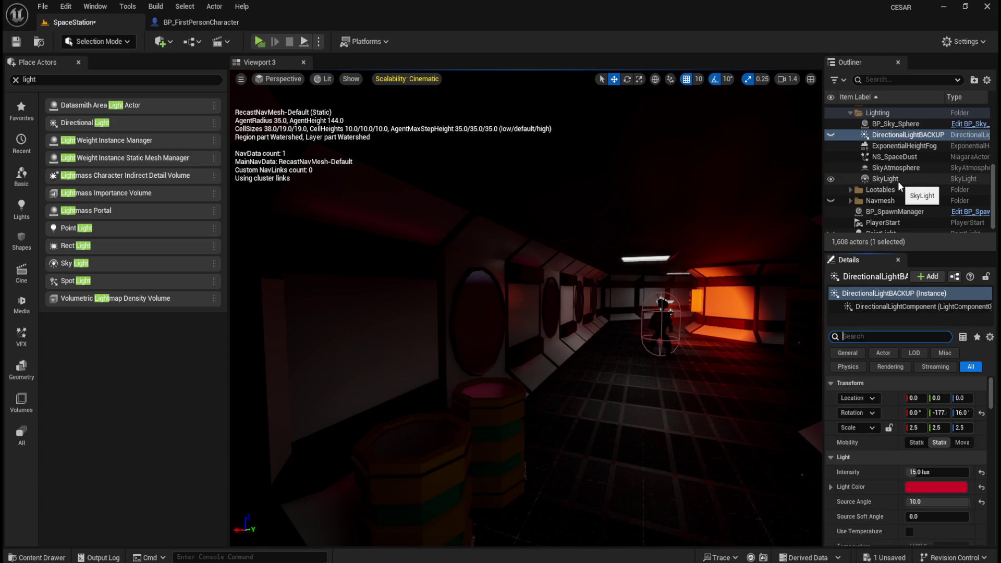
scroll(896, 188, "down", 1)
left_click(857, 228)
left_click(831, 227)
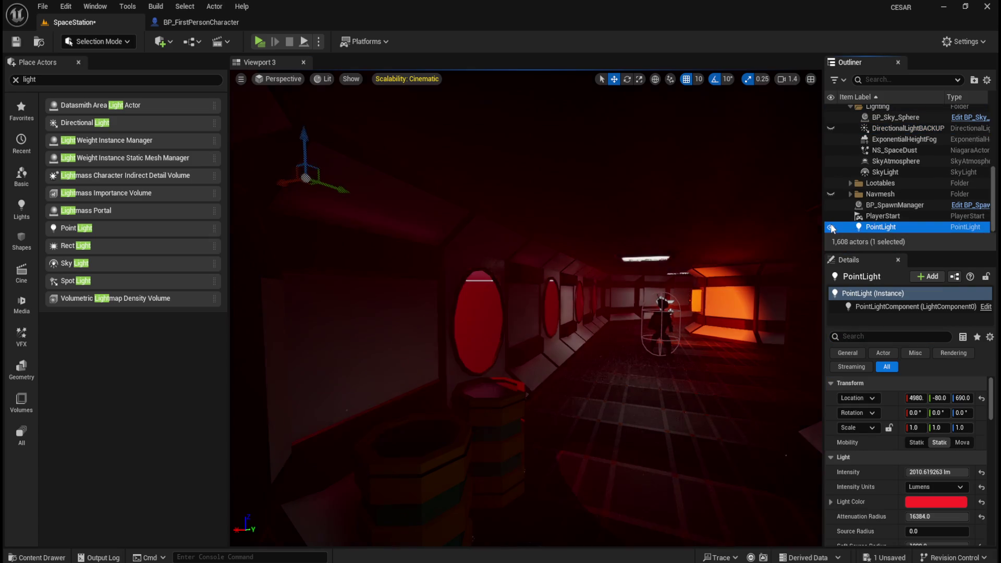
mouse_move(662, 361)
left_mouse_down()
mouse_move(585, 341)
mouse_move(590, 243)
mouse_move(581, 344)
left_mouse_up()
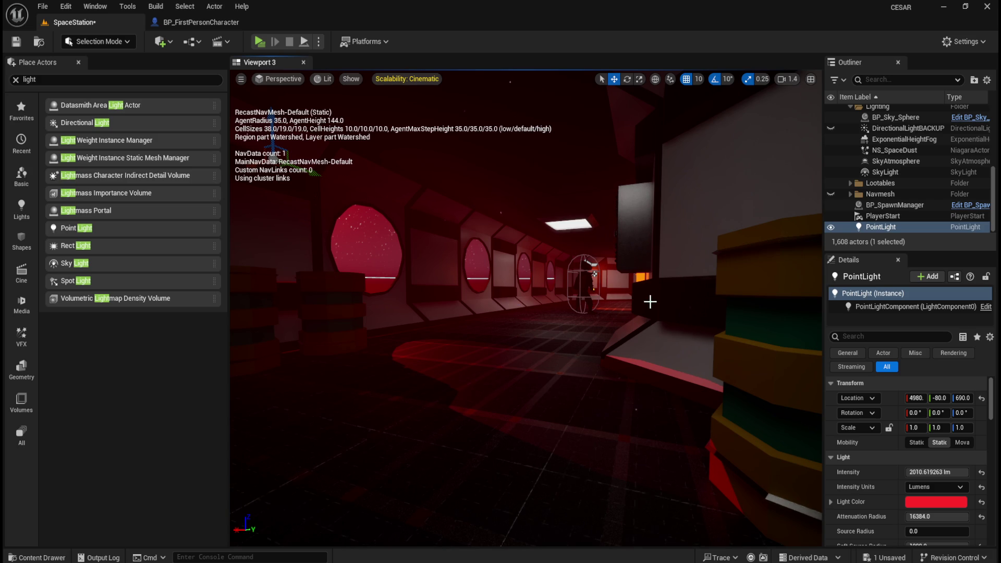
scroll(538, 319, "up", 6)
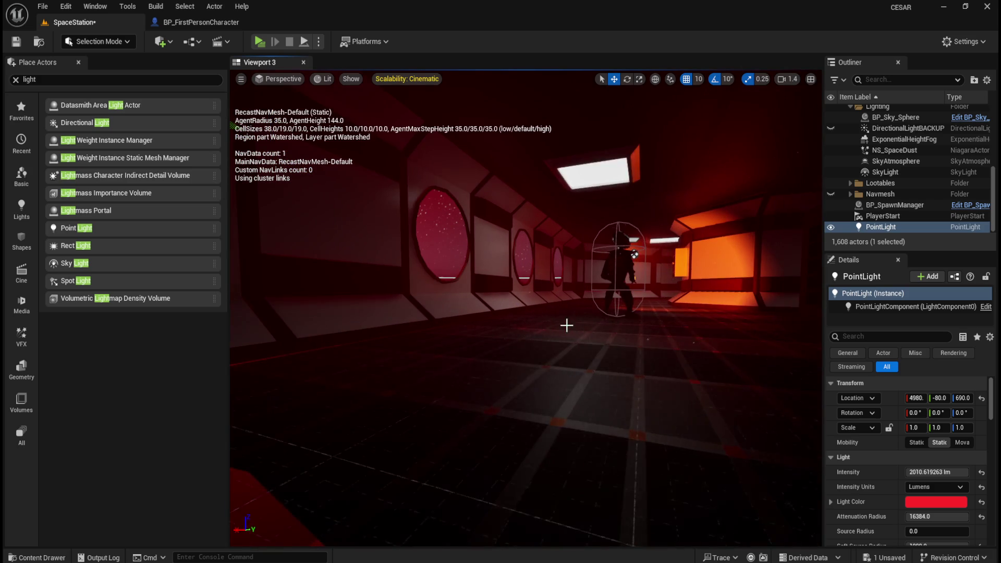
scroll(537, 335, "up", 2)
mouse_move(527, 341)
left_mouse_down()
mouse_move(479, 324)
mouse_move(446, 287)
mouse_move(551, 351)
mouse_move(410, 305)
mouse_move(597, 320)
left_mouse_up()
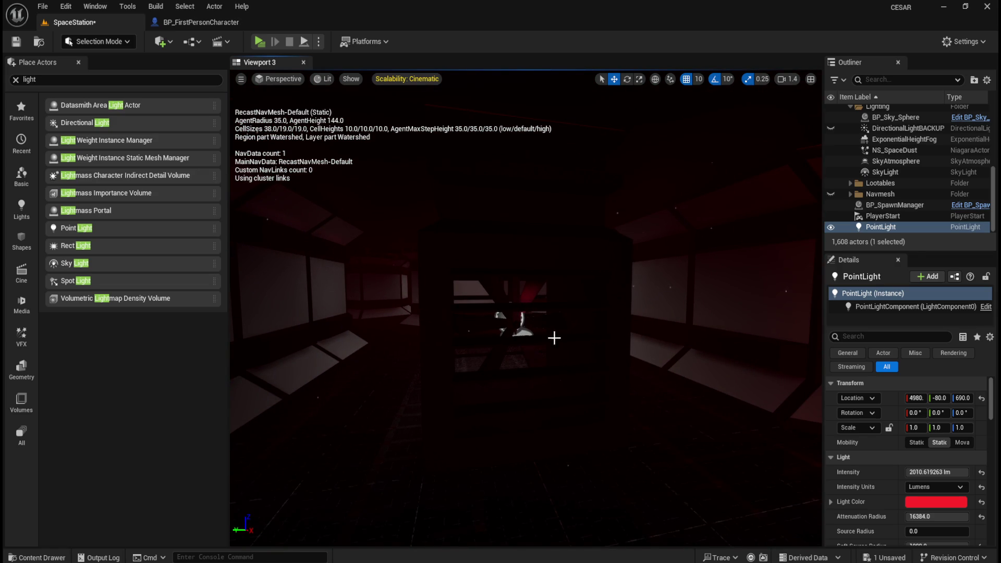
Copy the PointLight's Location values from the Details panel
left_click_drag(597, 325, 644, 327)
left_click_drag(616, 331, 617, 331)
left_click_drag(542, 382, 618, 383)
right_click(889, 404)
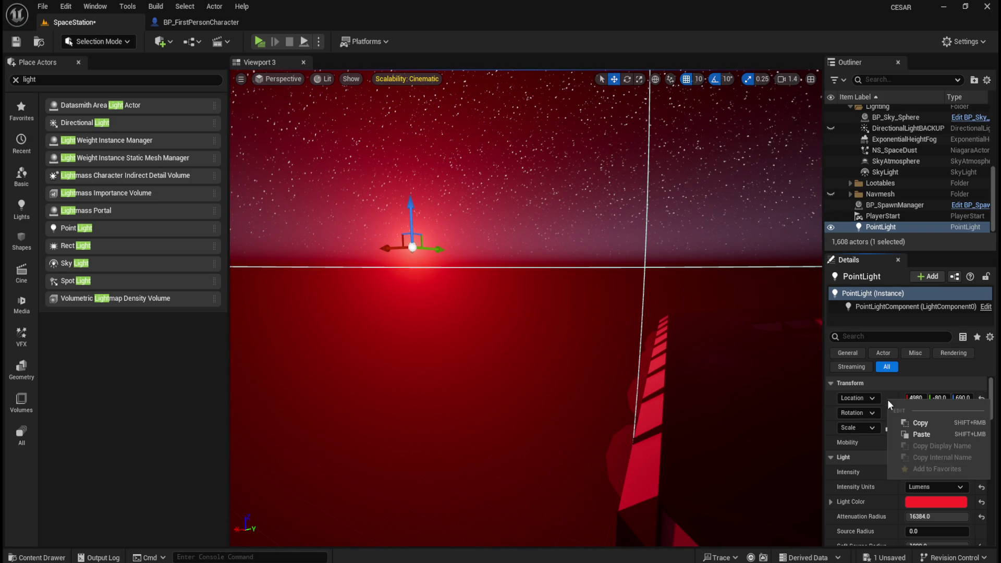
left_click(920, 423)
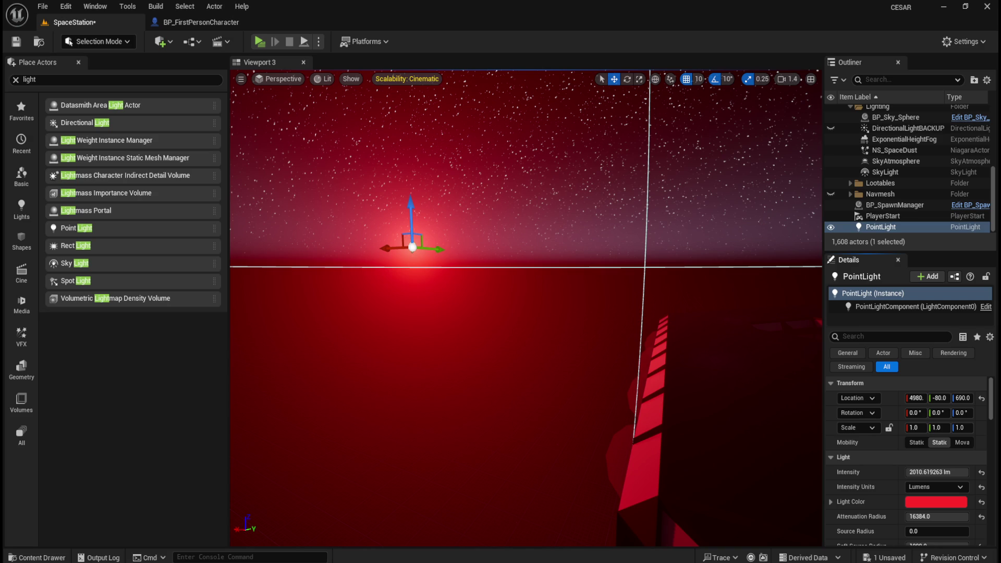
Save all changes with File > Save All and drag the PointLight lower inside the corridor
left_click(42, 7)
left_click(65, 163)
mouse_move(618, 264)
left_mouse_down()
mouse_move(661, 279)
mouse_move(540, 239)
mouse_move(495, 240)
mouse_move(375, 159)
mouse_move(351, 165)
mouse_move(342, 193)
mouse_move(340, 165)
left_mouse_up()
Set the PointLight's intensity to 4000 lm, focus on it, and move it out toward the red planet
left_click(956, 472)
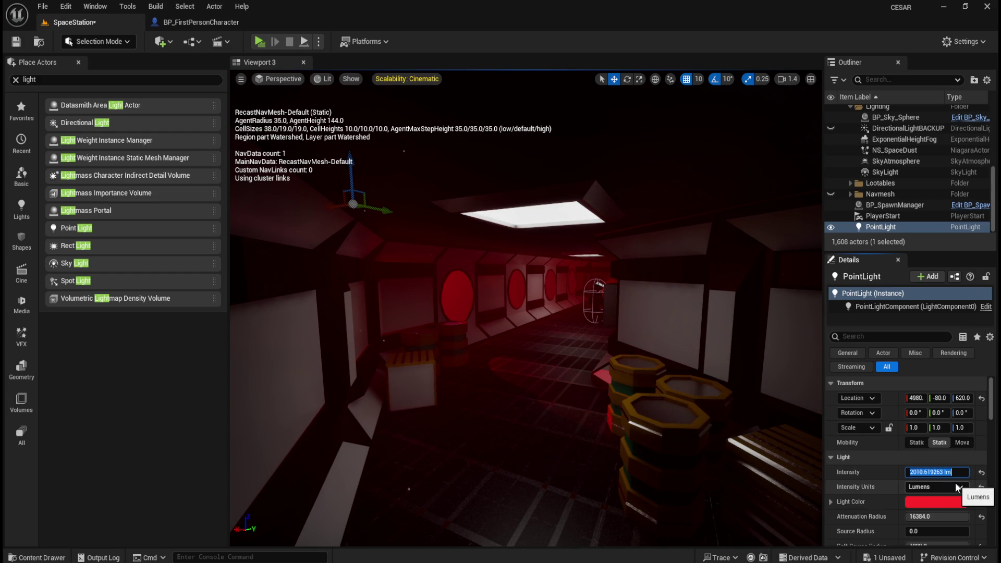
type("4000")
key("Return")
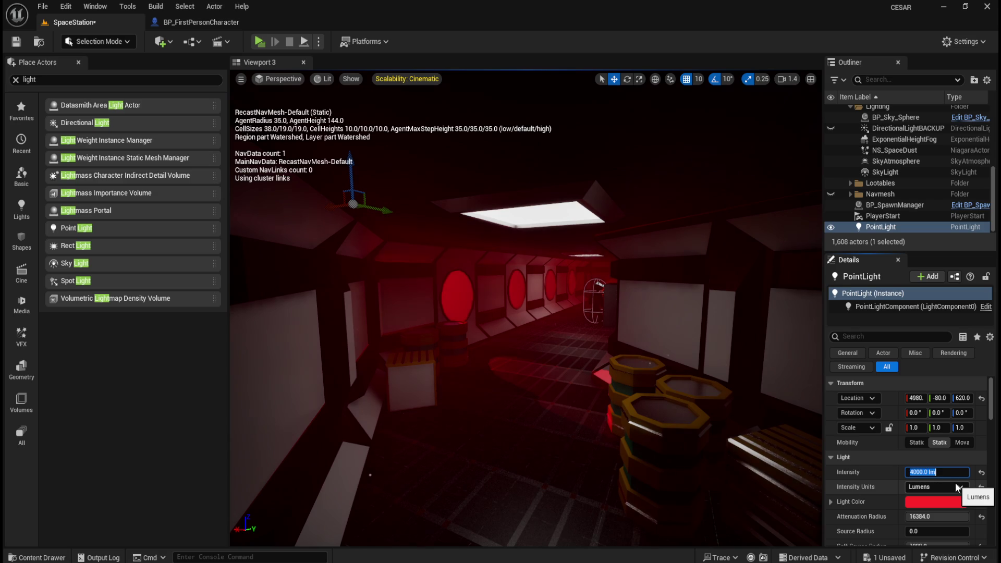
key("f")
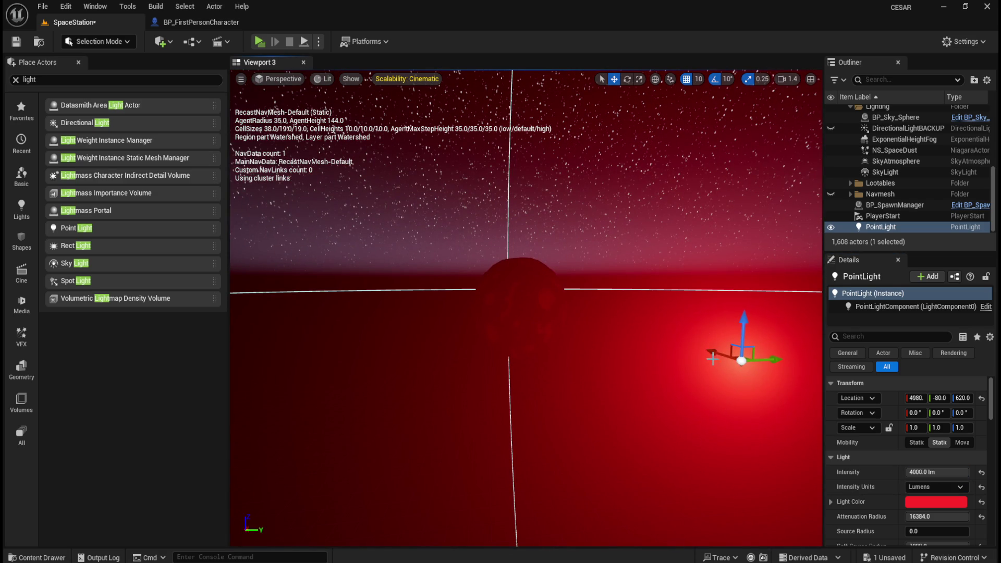
mouse_move(712, 358)
left_mouse_down()
mouse_move(500, 280)
mouse_move(531, 296)
mouse_move(625, 293)
mouse_move(596, 245)
mouse_move(572, 269)
left_mouse_up()
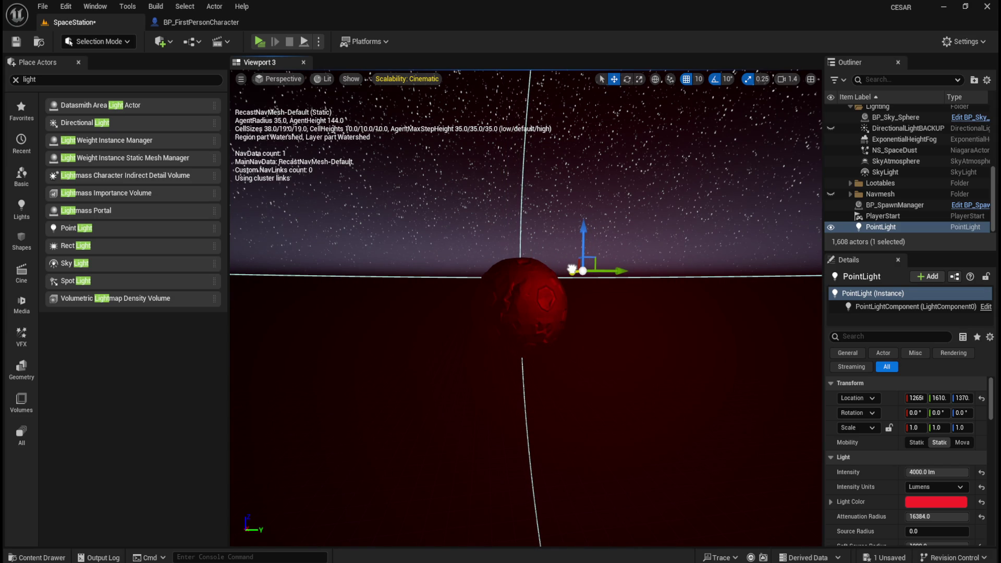
Drag the PointLight along X and down toward the planet, fine-tuning its X position
mouse_move(574, 268)
left_mouse_down()
mouse_move(563, 271)
mouse_move(625, 272)
mouse_move(584, 273)
mouse_move(617, 271)
left_mouse_up()
left_click_drag(578, 235, 580, 254)
left_click_drag(574, 288, 586, 293)
key("w")
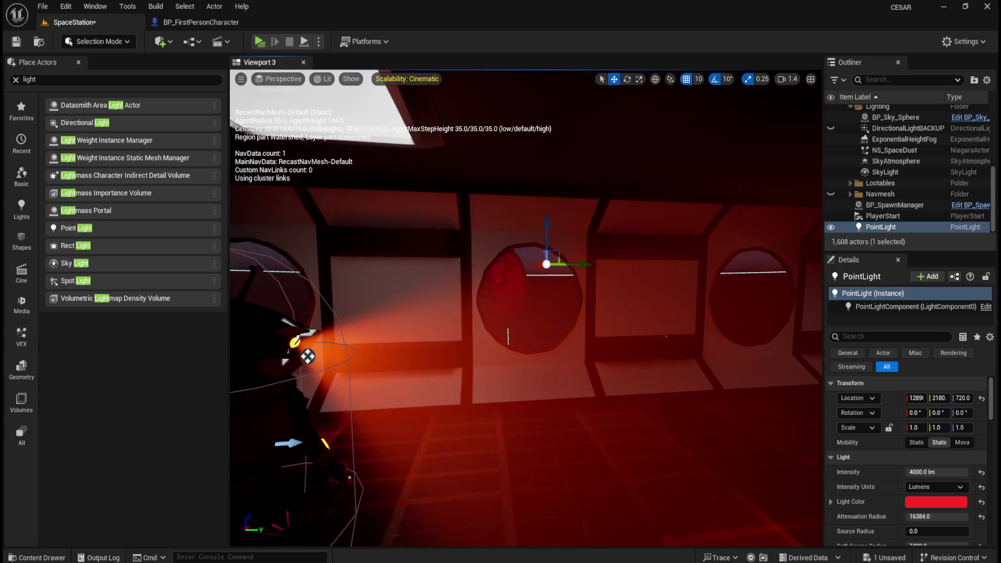
scroll(609, 384, "up", 5)
left_click_drag(535, 263, 539, 262)
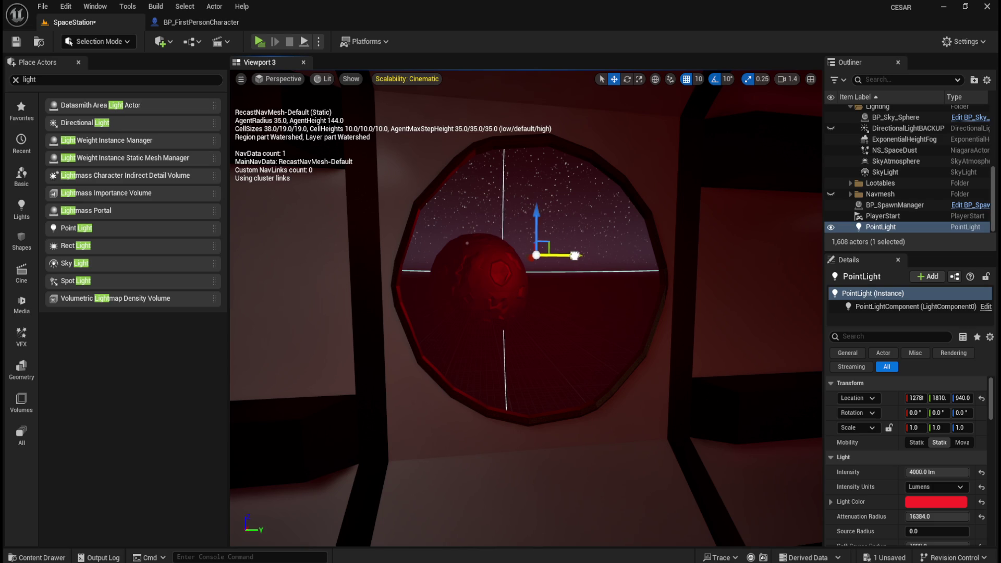
Slide the light along Y, raise it to Z 1240, and check it through the porthole
mouse_move(578, 255)
left_mouse_down()
mouse_move(447, 251)
mouse_move(582, 247)
left_mouse_up()
left_click_drag(534, 213, 535, 209)
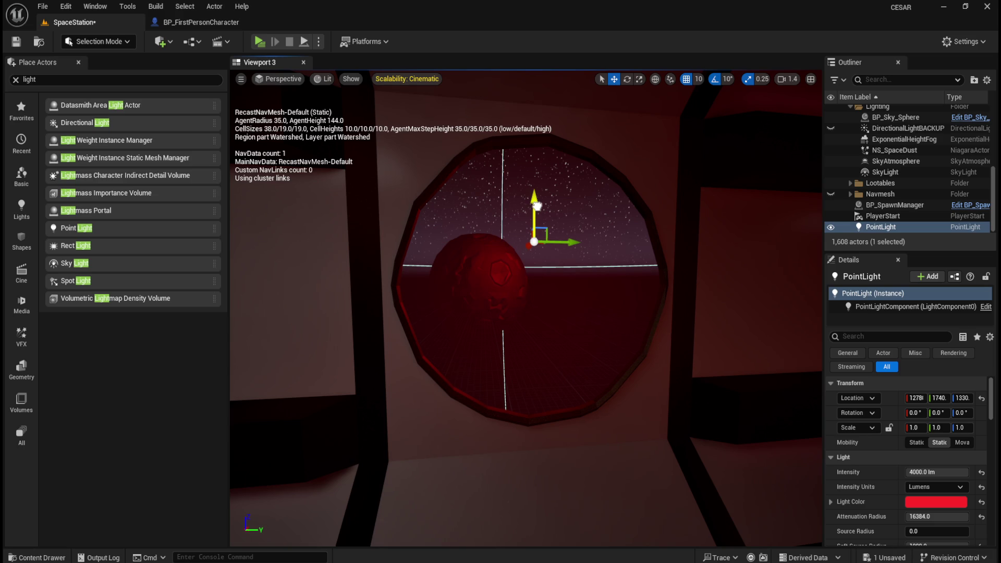
key("f")
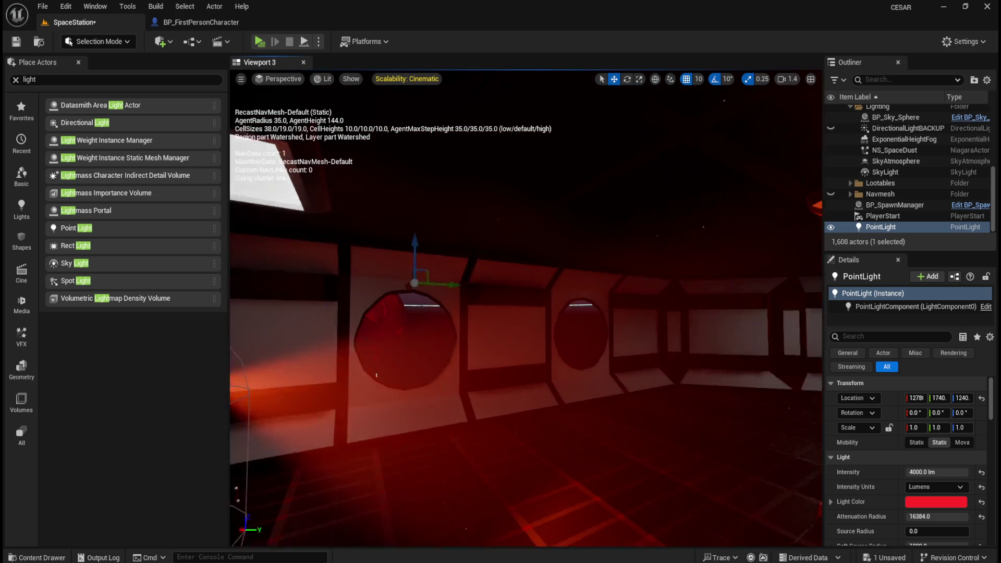
mouse_move(571, 315)
left_mouse_down()
mouse_move(750, 319)
mouse_move(726, 323)
left_mouse_up()
scroll(846, 496, "down", 1)
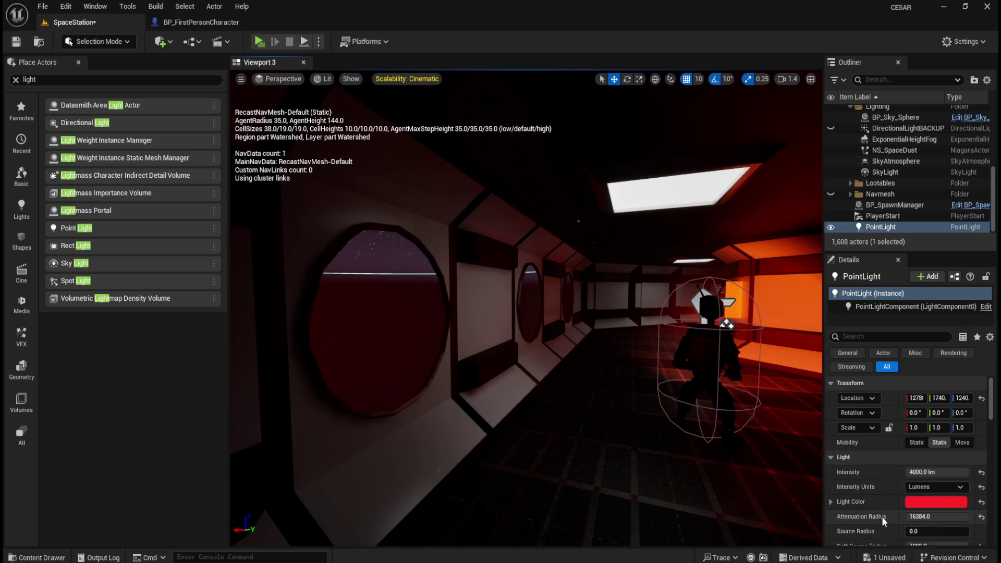
left_click_drag(914, 513, 964, 513)
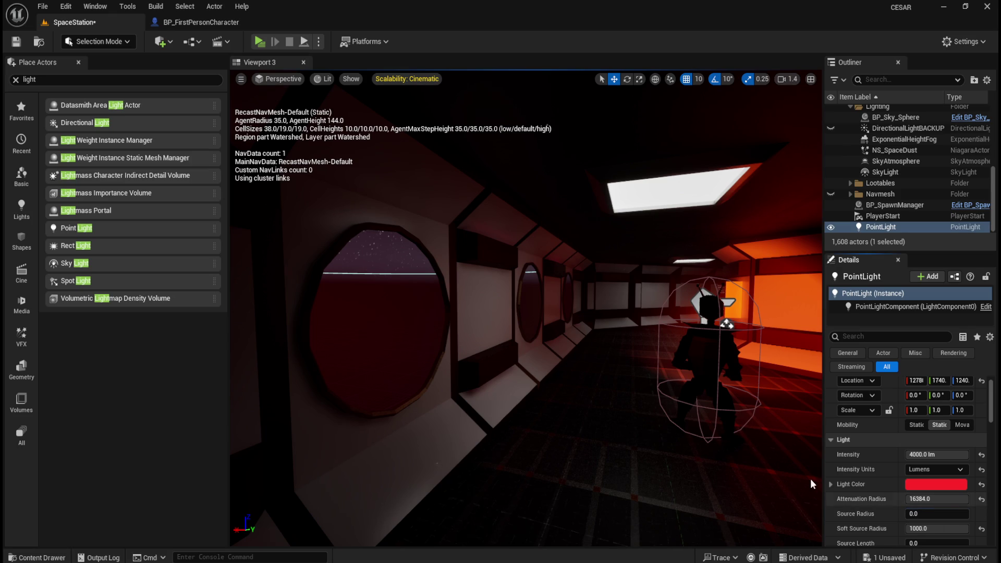
mouse_move(567, 379)
left_mouse_down()
mouse_move(471, 367)
mouse_move(548, 414)
mouse_move(495, 376)
mouse_move(490, 346)
mouse_move(521, 370)
mouse_move(565, 346)
mouse_move(514, 366)
left_mouse_up()
left_click_drag(540, 335, 535, 338)
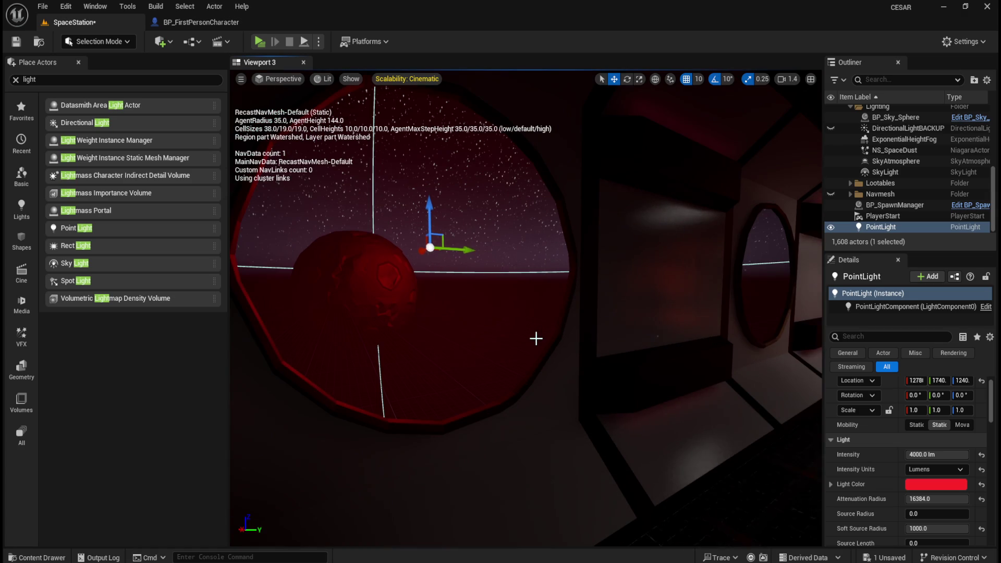
Select PointLight in the Outliner and duplicate it with Ctrl+D to create PointLight2
left_click(891, 216)
left_click(886, 227)
right_click(886, 227)
mouse_move(844, 271)
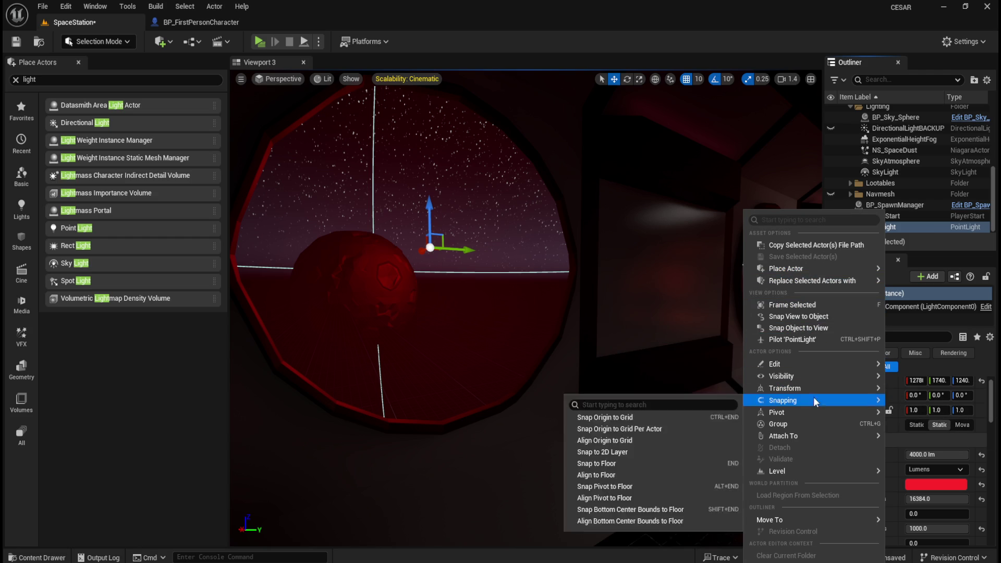
left_click(917, 227)
left_click(891, 215)
left_click(889, 227)
key("ctrl+d")
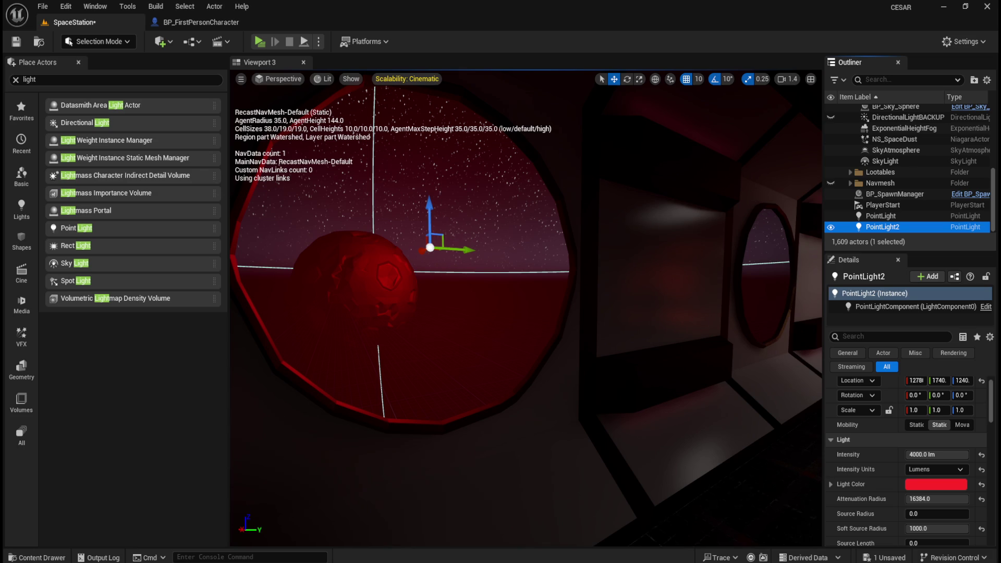
Move PointLight2 back into the corridor at X 4980, Y -80, Z 690
left_click(916, 380)
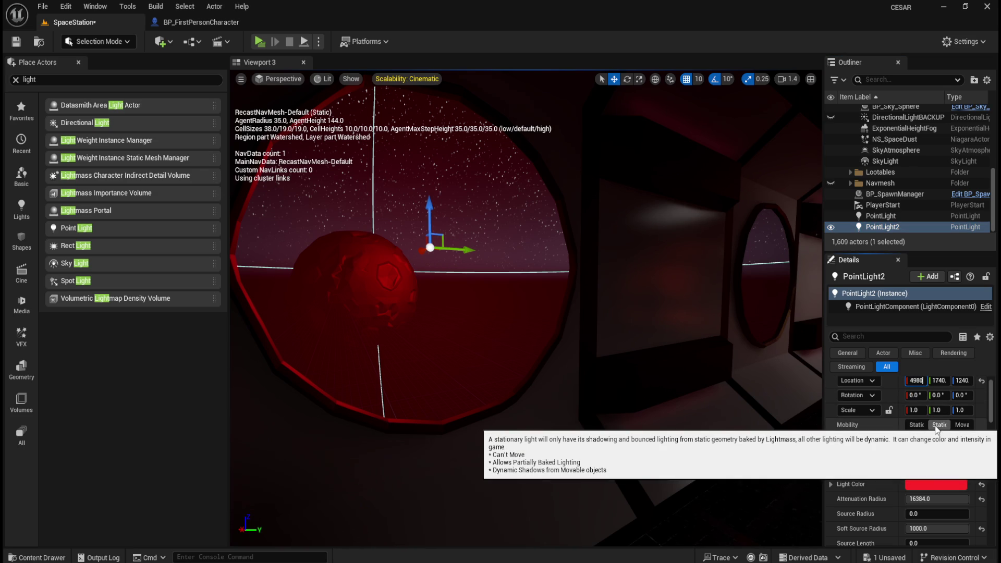
key("Tab")
type("-8")
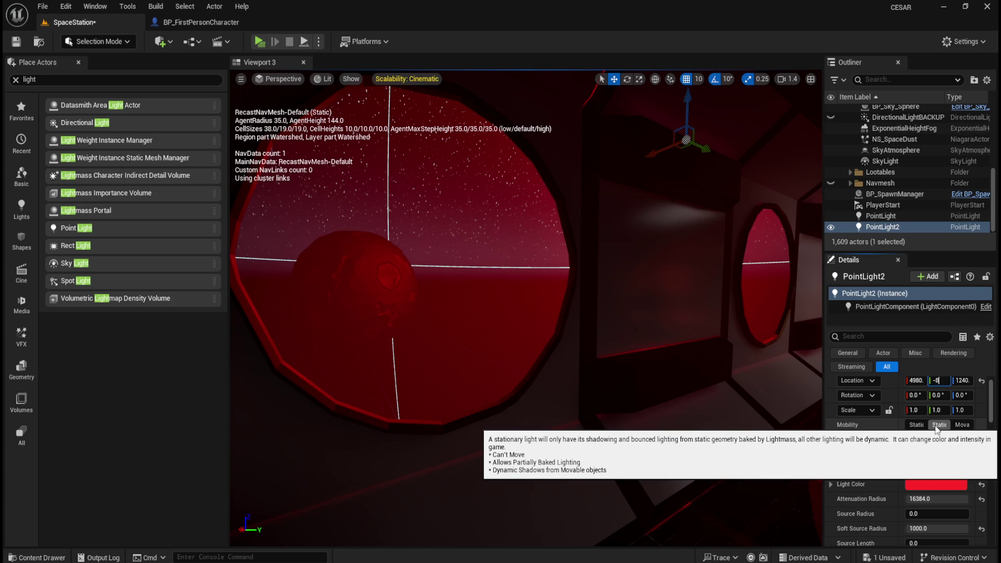
type("0")
key("Tab")
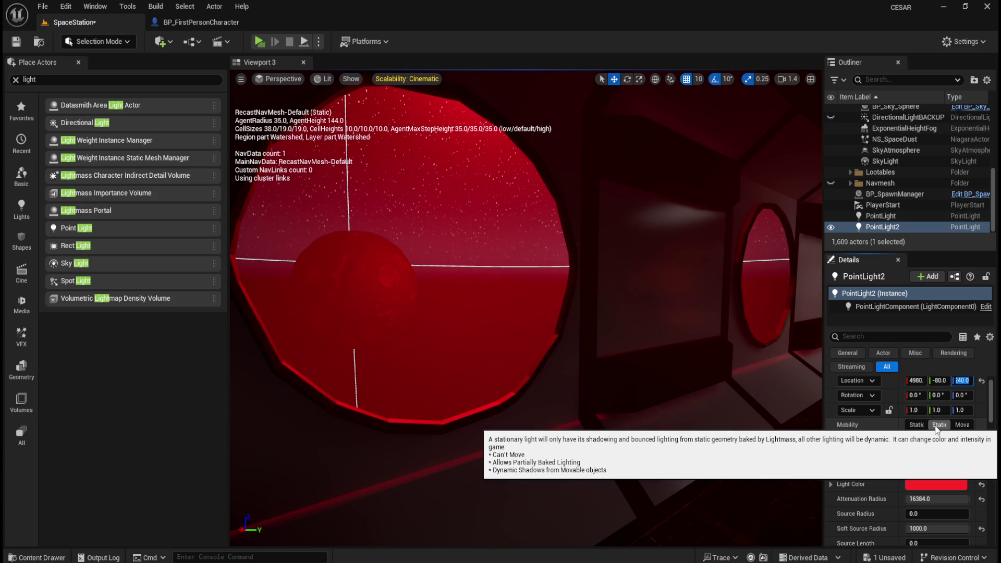
type("90")
key("Return")
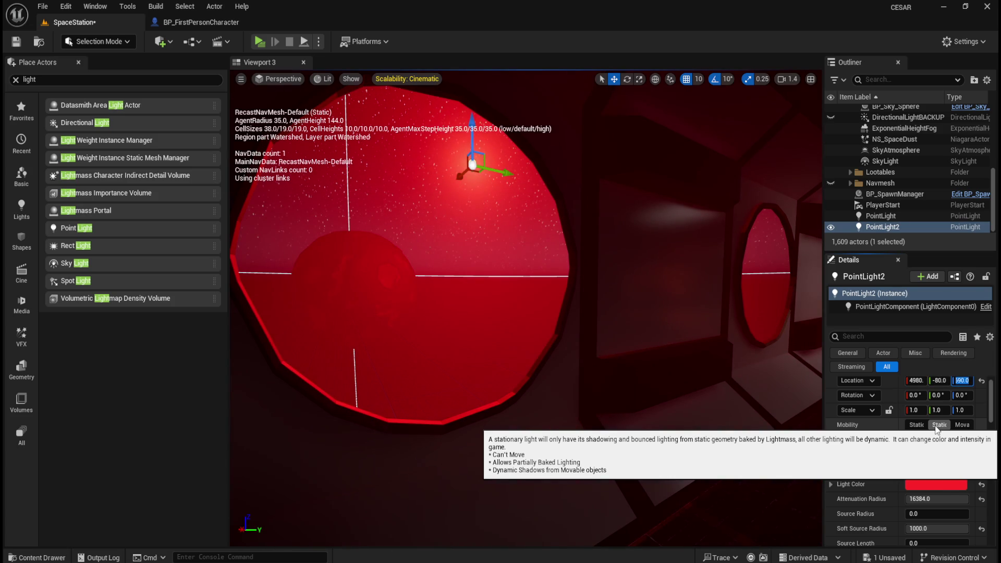
type("690")
key("Return")
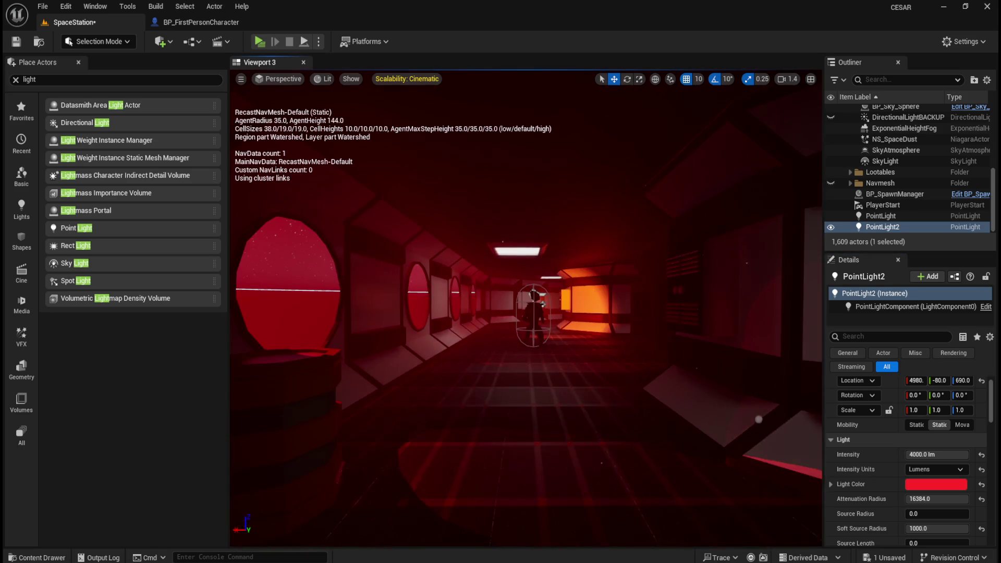
left_click(942, 454)
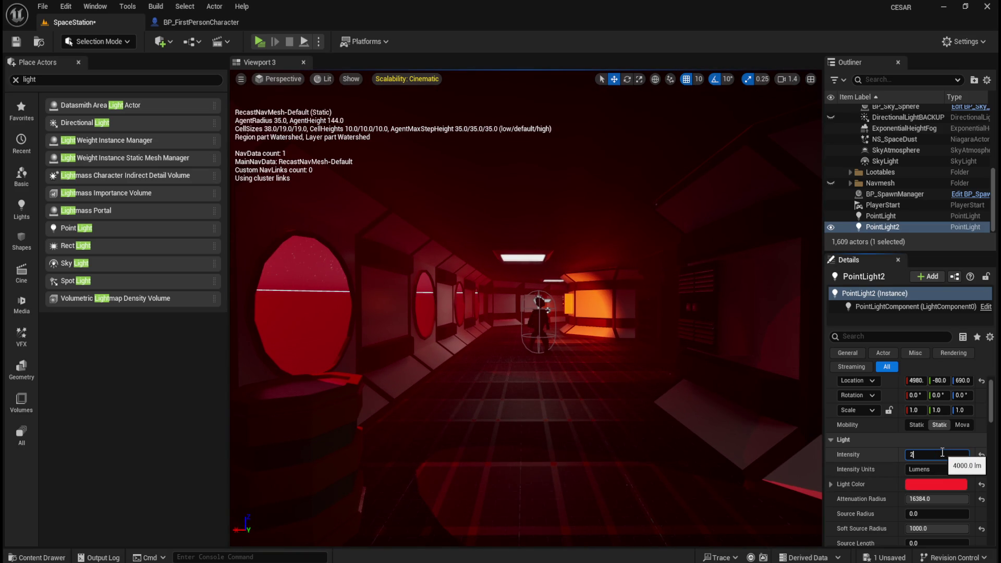
Set PointLight2 to 2000 lm, then lower it and slide it along Y toward the round window
key("Return")
mouse_move(636, 342)
left_mouse_down()
mouse_move(621, 312)
mouse_move(441, 267)
left_mouse_up()
left_click_drag(309, 154, 301, 232)
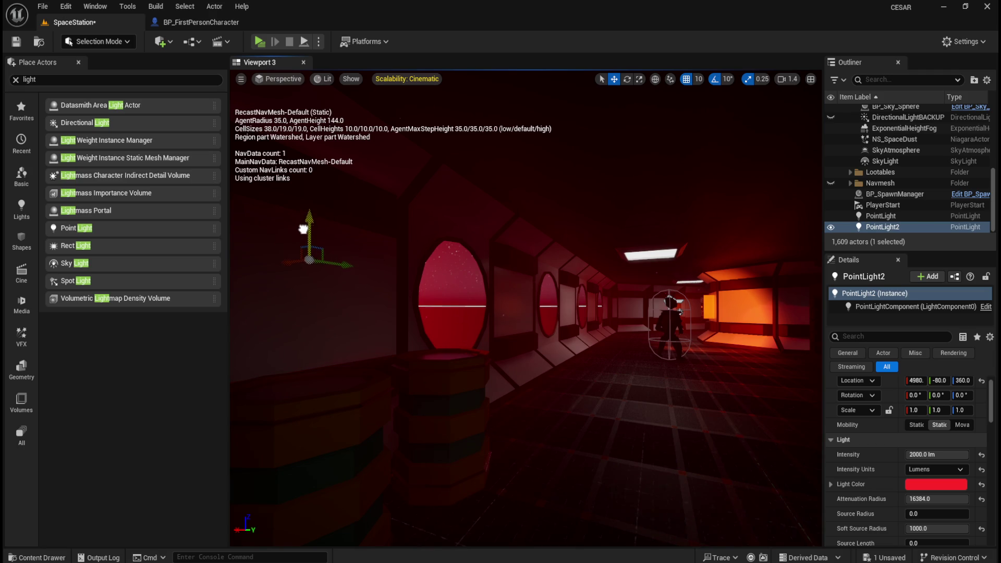
mouse_move(539, 270)
left_mouse_down()
mouse_move(503, 253)
mouse_move(485, 221)
left_mouse_up()
mouse_move(523, 308)
left_mouse_down()
mouse_move(539, 308)
mouse_move(514, 308)
mouse_move(583, 308)
left_mouse_up()
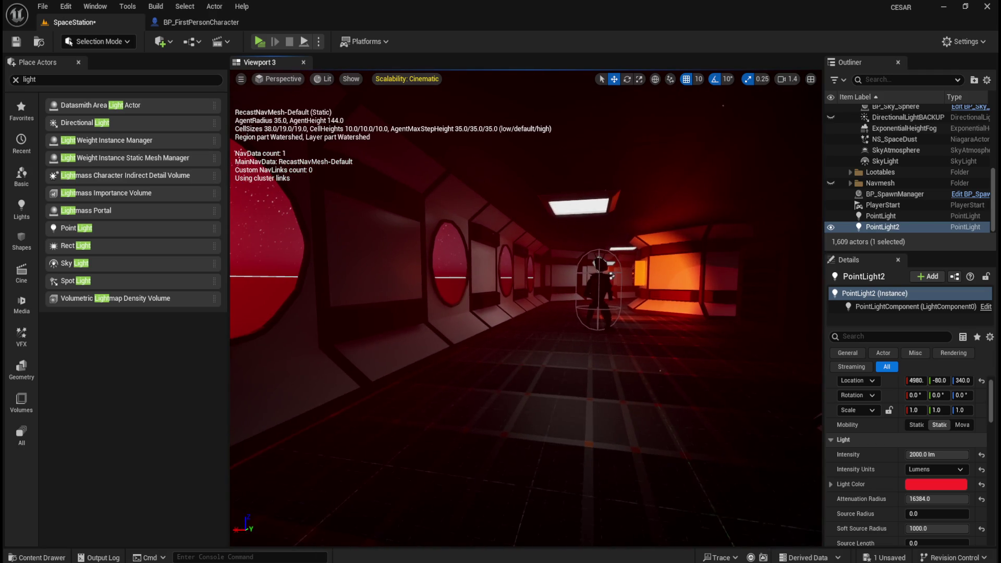
mouse_move(376, 256)
left_mouse_down()
mouse_move(346, 254)
mouse_move(461, 242)
mouse_move(547, 261)
mouse_move(451, 245)
mouse_move(483, 260)
left_mouse_up()
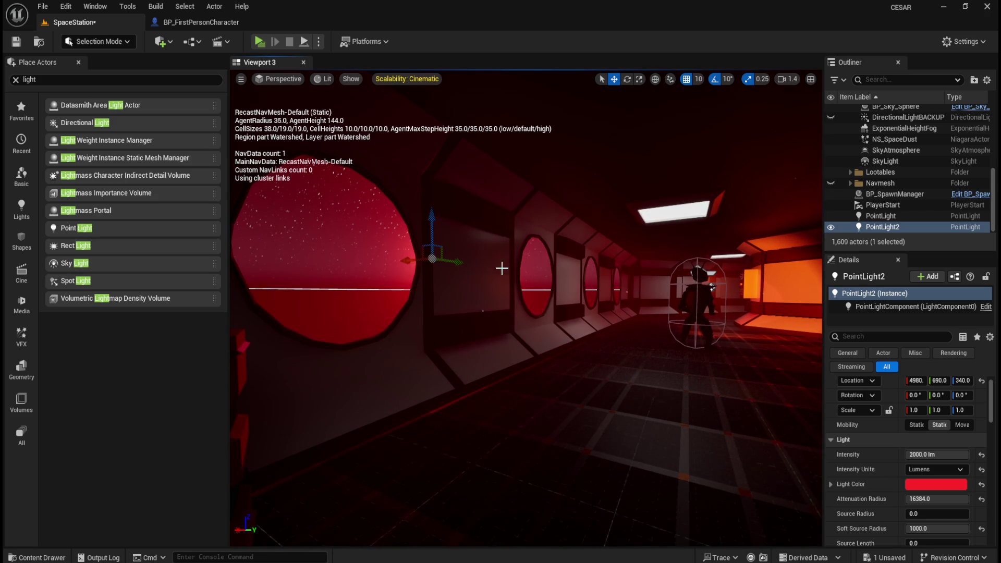
mouse_move(531, 343)
left_mouse_down()
mouse_move(529, 297)
mouse_move(349, 282)
left_mouse_up()
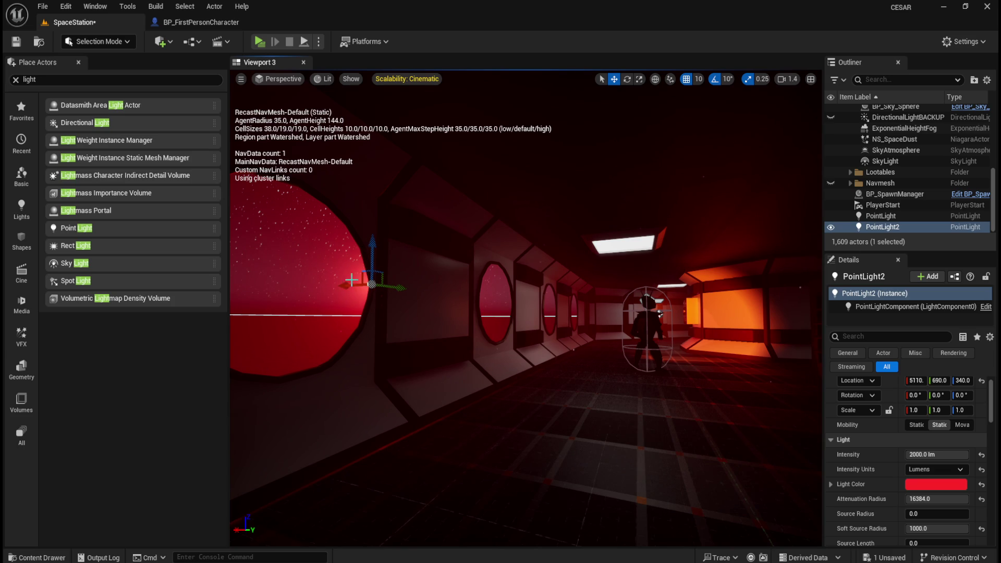
mouse_move(511, 330)
left_mouse_down()
mouse_move(543, 351)
mouse_move(553, 334)
left_mouse_up()
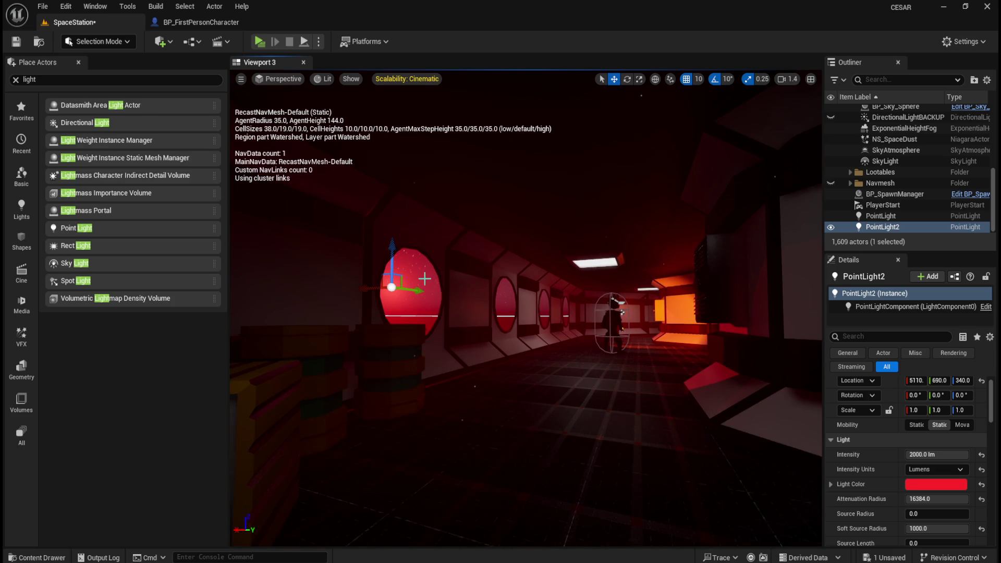
mouse_move(412, 290)
left_mouse_down()
mouse_move(581, 286)
mouse_move(432, 291)
mouse_move(387, 305)
mouse_move(433, 305)
left_mouse_up()
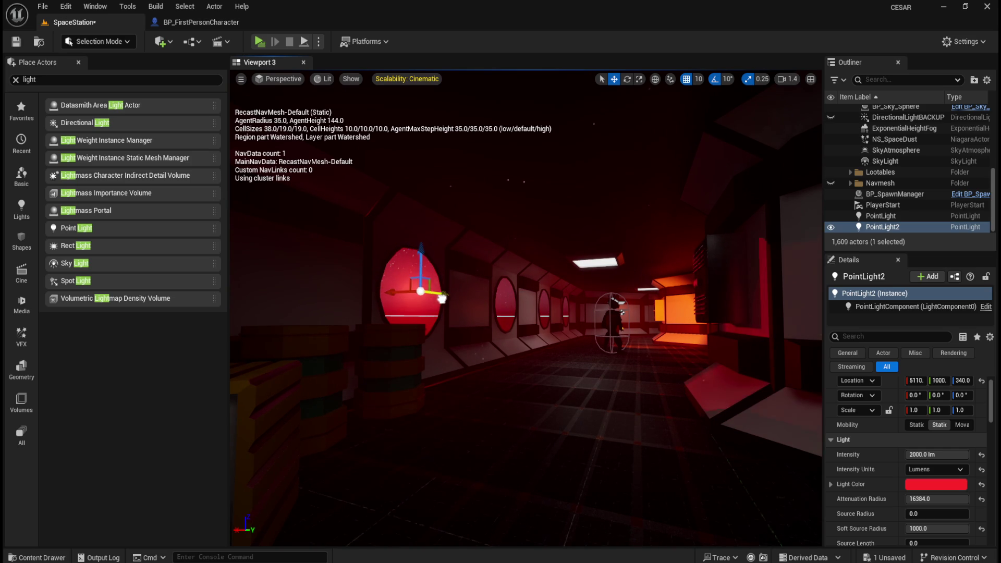
Reposition PointLight2 beside the left porthole at X 3930, Y 520, Z 120
mouse_move(541, 314)
left_mouse_down()
mouse_move(469, 313)
mouse_move(526, 310)
mouse_move(568, 342)
mouse_move(589, 338)
mouse_move(594, 323)
left_mouse_up()
scroll(537, 340, "down", 10)
mouse_move(521, 354)
left_mouse_down()
mouse_move(540, 354)
mouse_move(496, 350)
mouse_move(495, 359)
mouse_move(493, 351)
left_mouse_up()
key("f")
mouse_move(542, 454)
left_mouse_down()
mouse_move(334, 237)
mouse_move(561, 212)
mouse_move(563, 261)
left_mouse_up()
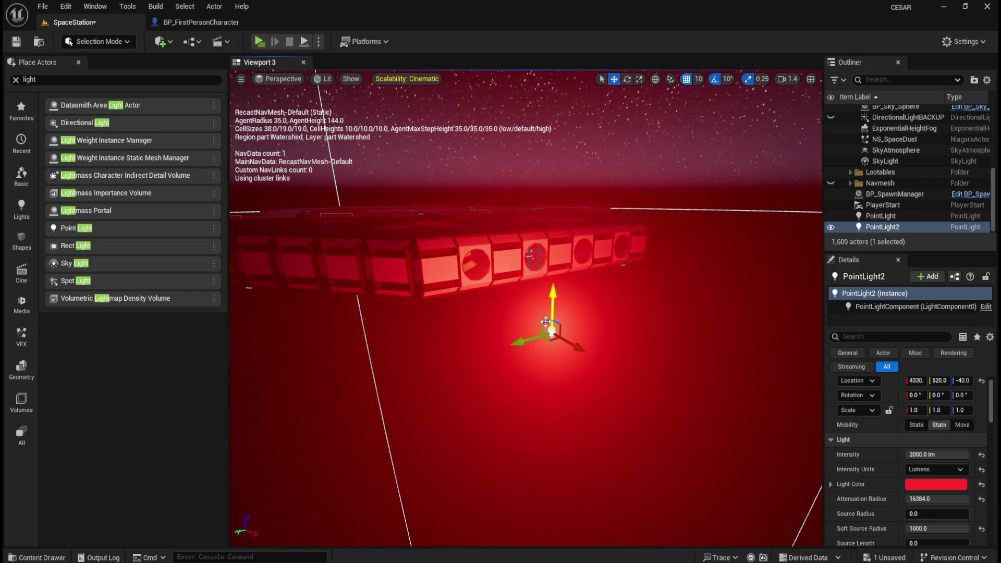
left_click_drag(582, 349, 510, 306)
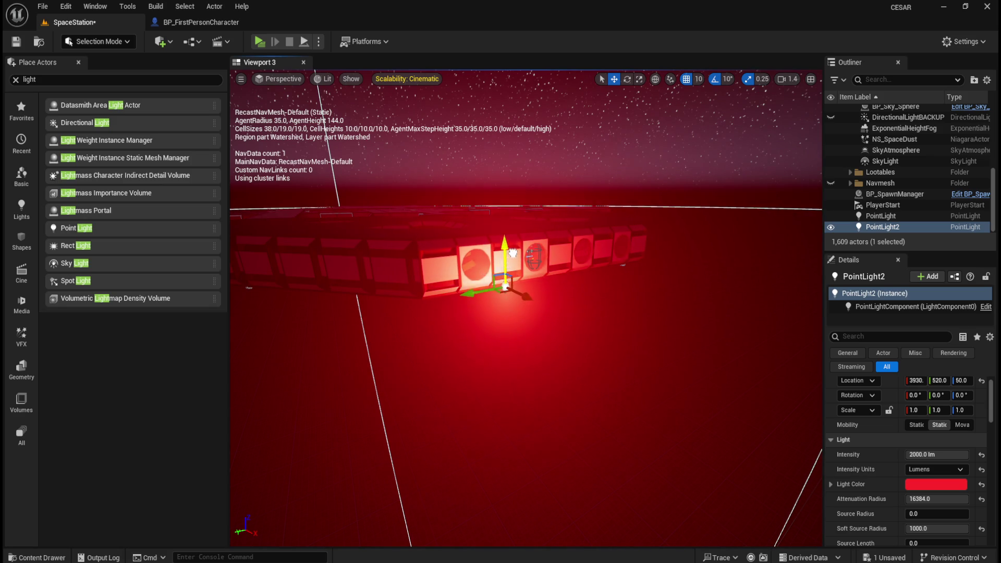
mouse_move(514, 265)
left_mouse_down()
mouse_move(576, 175)
mouse_move(512, 276)
mouse_move(500, 268)
mouse_move(493, 430)
mouse_move(515, 353)
mouse_move(556, 338)
left_mouse_up()
mouse_move(613, 281)
left_mouse_down()
mouse_move(600, 284)
mouse_move(613, 282)
left_mouse_up()
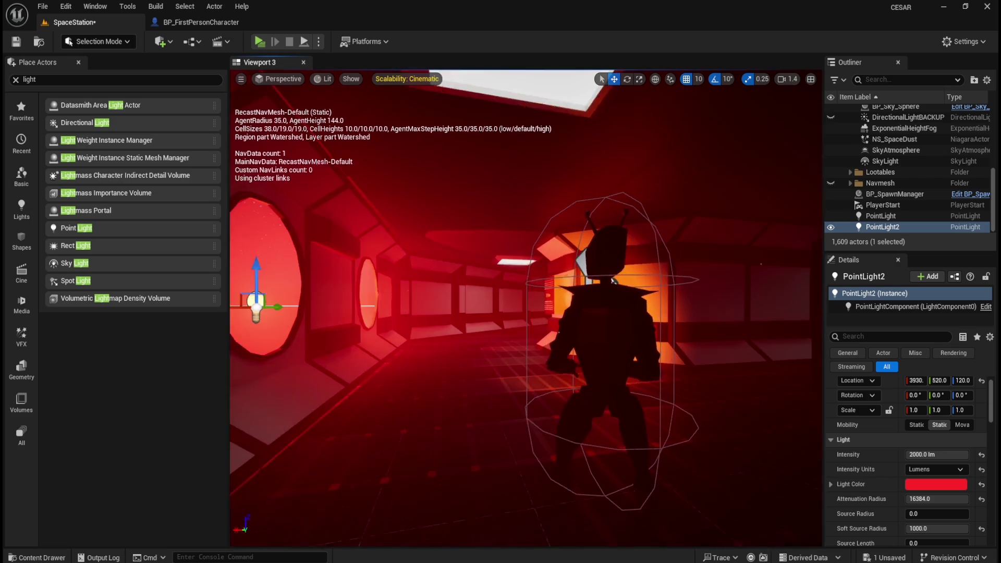
mouse_move(577, 349)
left_mouse_down()
mouse_move(543, 346)
mouse_move(515, 261)
mouse_move(523, 312)
mouse_move(510, 307)
mouse_move(807, 312)
mouse_move(740, 276)
mouse_move(578, 338)
left_mouse_up()
scroll(604, 355, "up", 5)
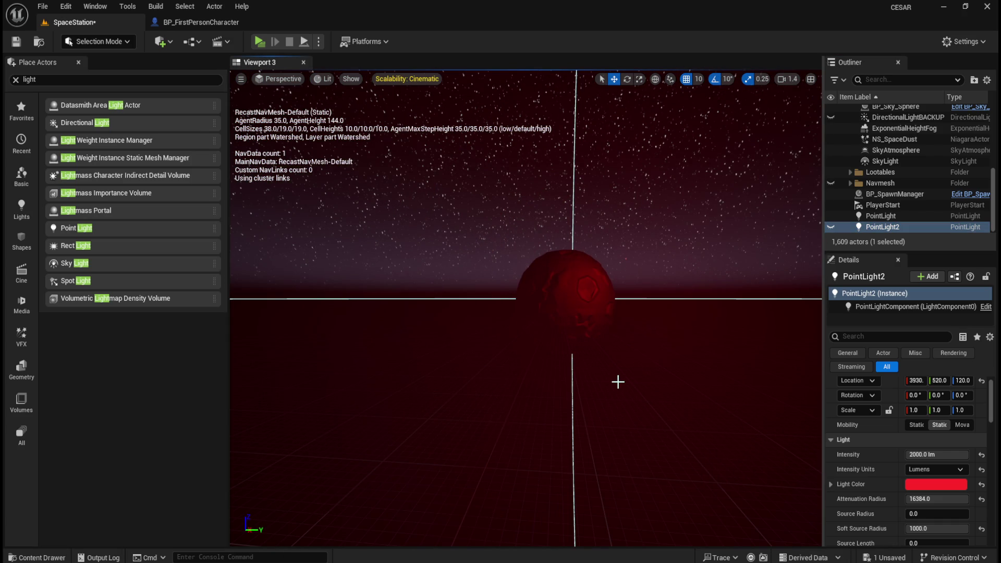
Compare the settings of PointLight and PointLight2 in the Outliner
scroll(612, 382, "down", 3)
scroll(609, 384, "down", 2)
scroll(605, 367, "up", 2)
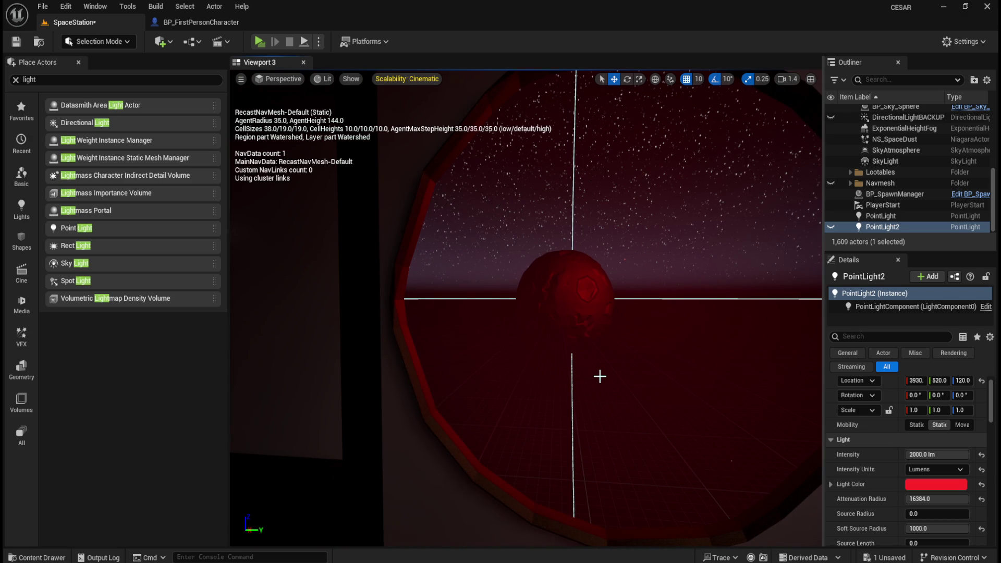
left_click(893, 217)
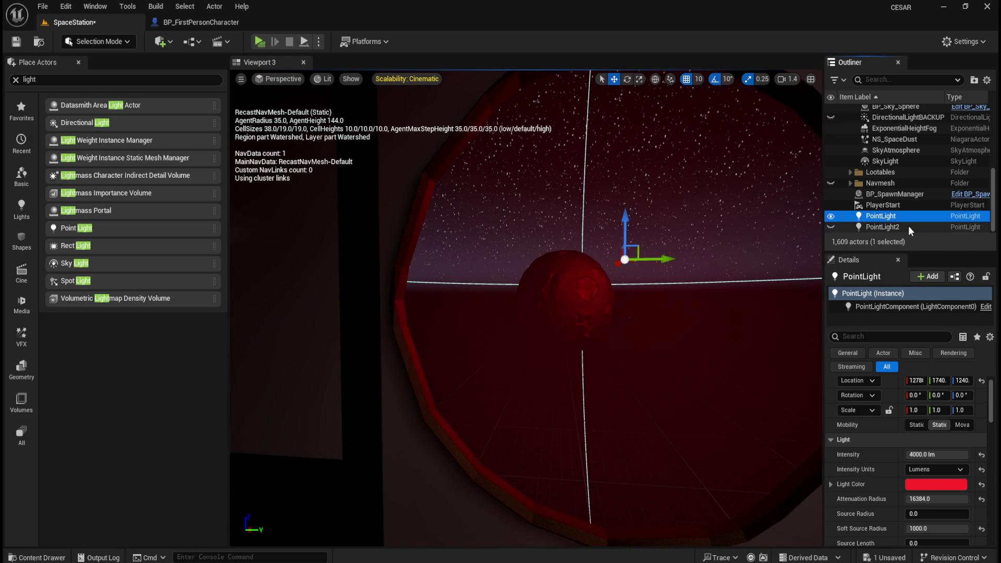
left_click(892, 227)
scroll(590, 348, "down", 3)
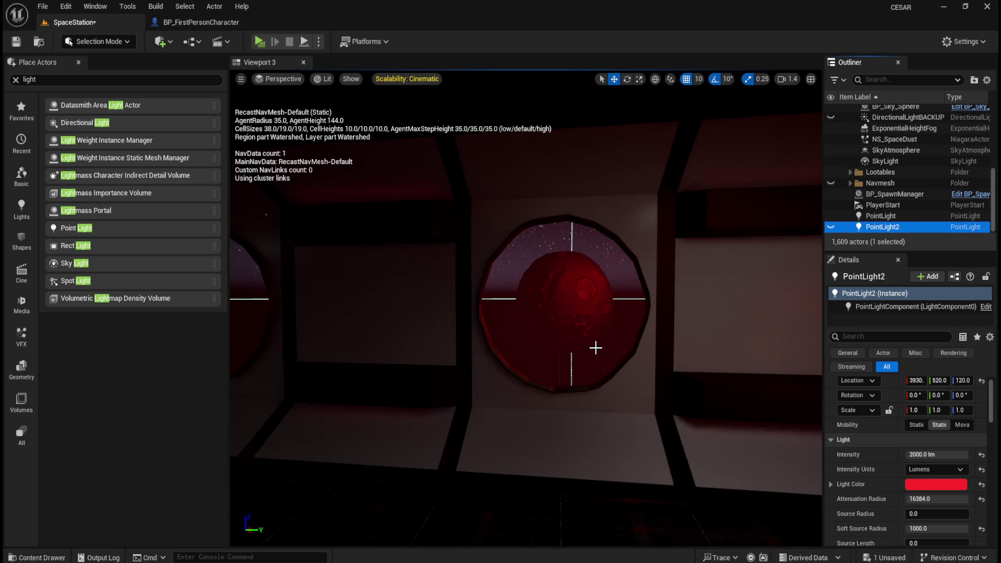
left_click(907, 219)
Unhide DirectionalLightBACKUP and view the portholes glowing red around the planet
left_click_drag(605, 336, 578, 329)
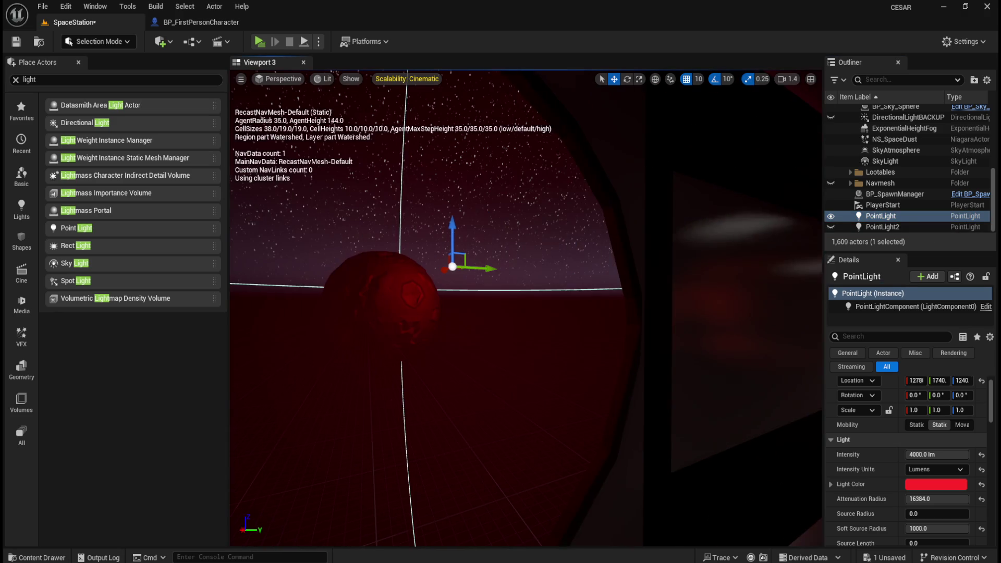
scroll(590, 344, "down", 3)
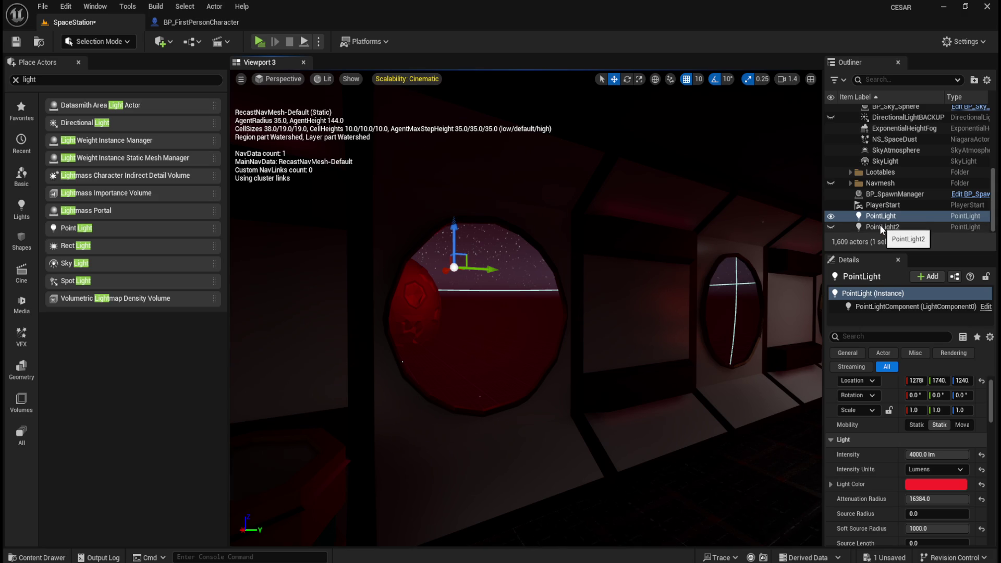
left_click(831, 118)
left_click_drag(592, 285, 461, 275)
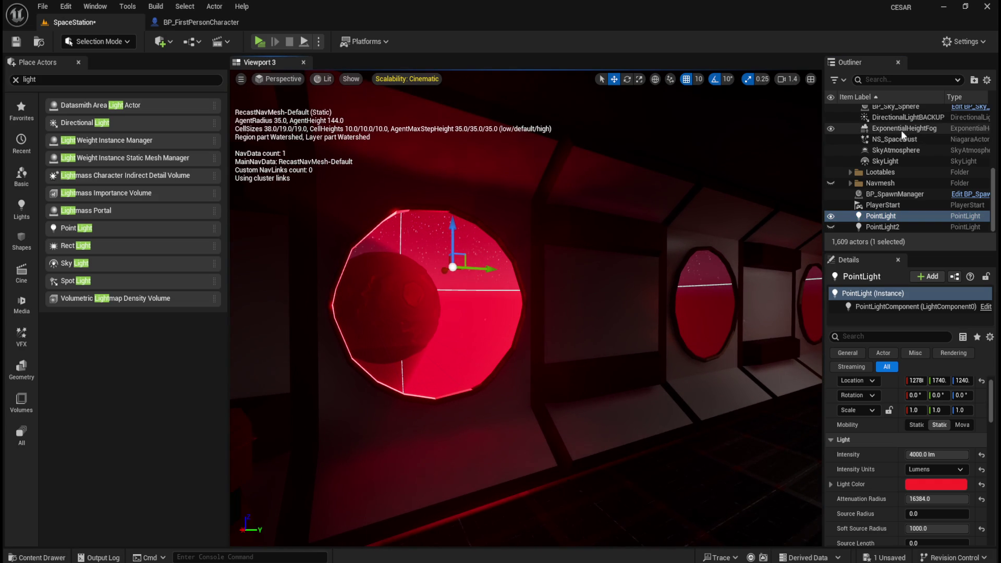
left_click(879, 227)
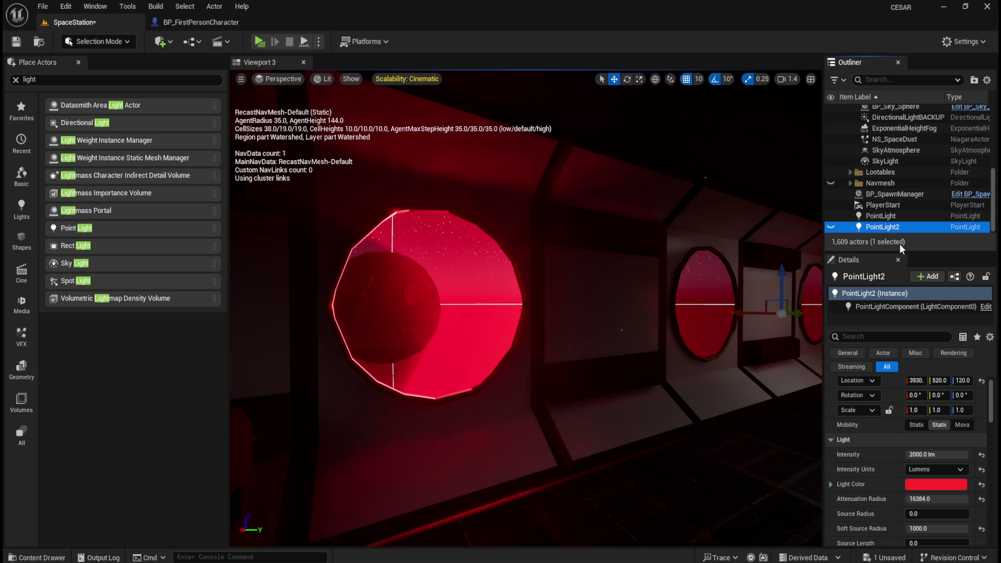
Make PointLight2 visible and hide DirectionalLightBACKUP again
left_click(919, 217)
left_click(910, 227)
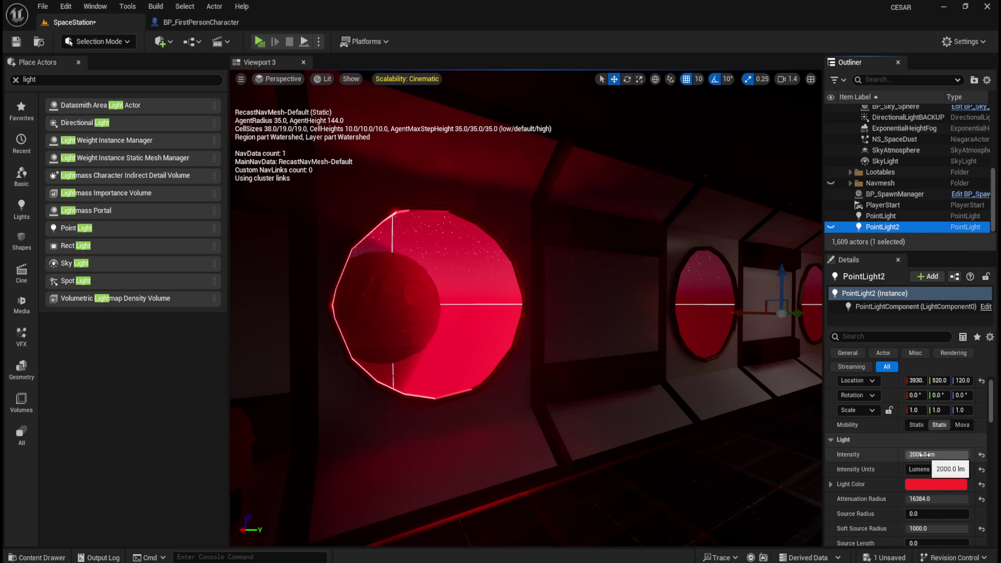
left_click_drag(689, 309, 667, 316)
scroll(566, 366, "up", 3)
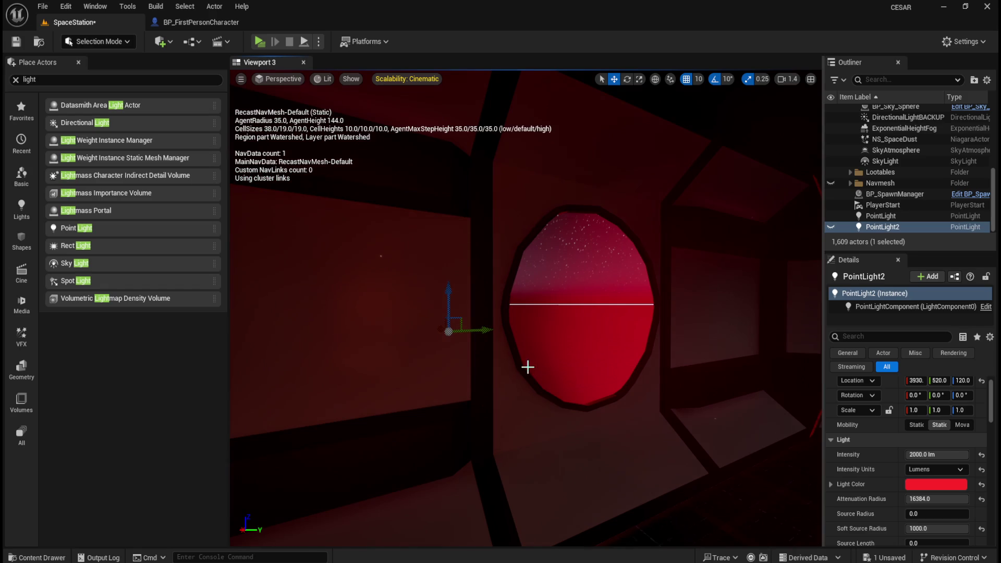
left_click(831, 228)
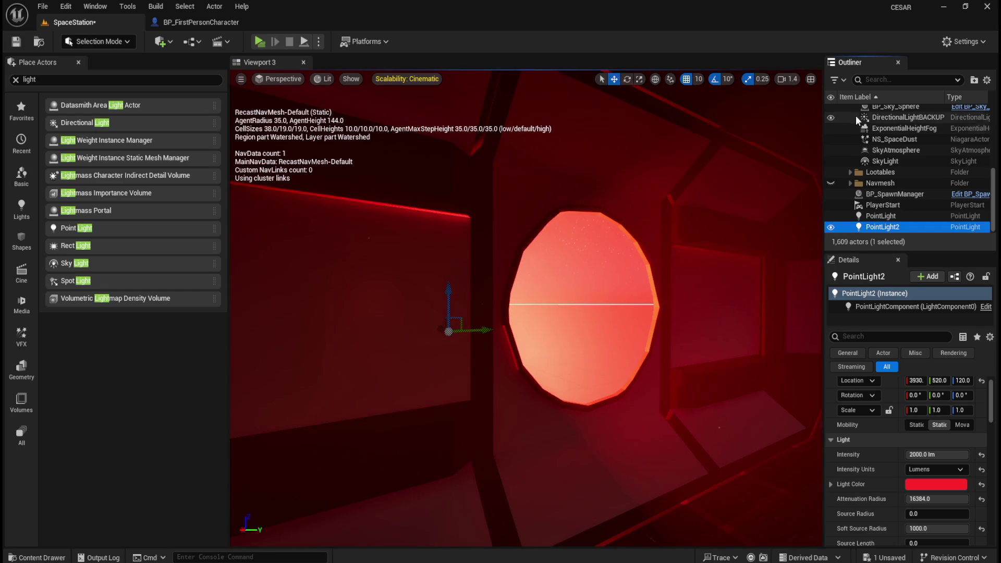
left_click(831, 118)
Delete the redundant PointLight2 from the level
mouse_move(548, 312)
left_mouse_down()
mouse_move(563, 323)
mouse_move(548, 335)
left_mouse_up()
left_click(892, 227)
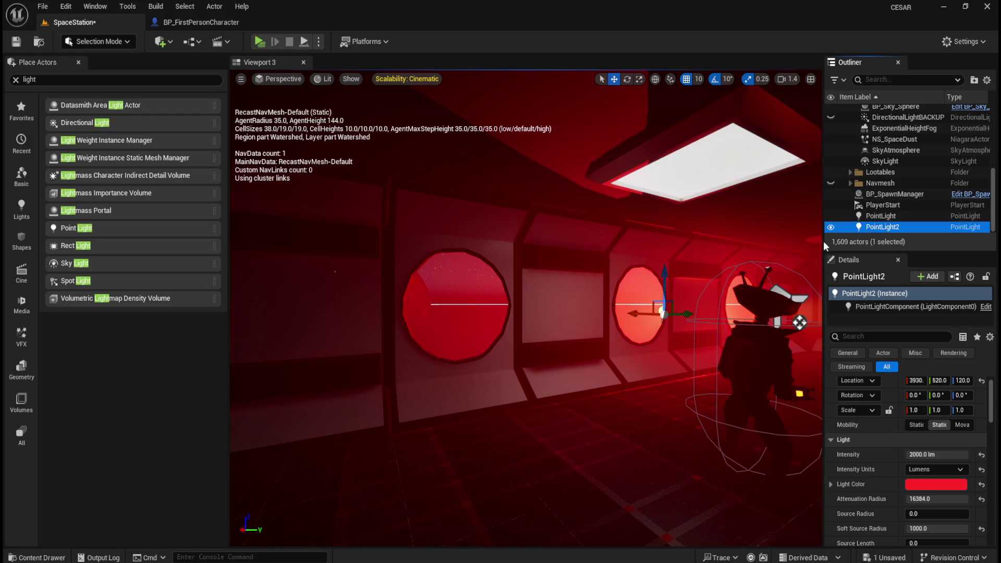
key("Delete")
Review the corridor lighting and save the SpaceStation level
mouse_move(617, 286)
left_mouse_down()
mouse_move(530, 319)
mouse_move(594, 301)
left_mouse_up()
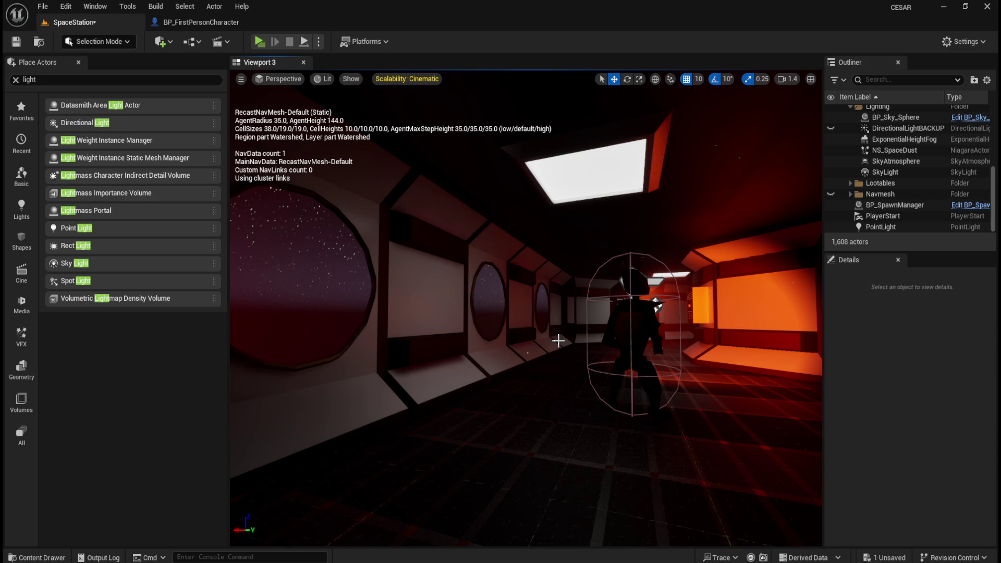
left_click_drag(527, 319, 545, 310)
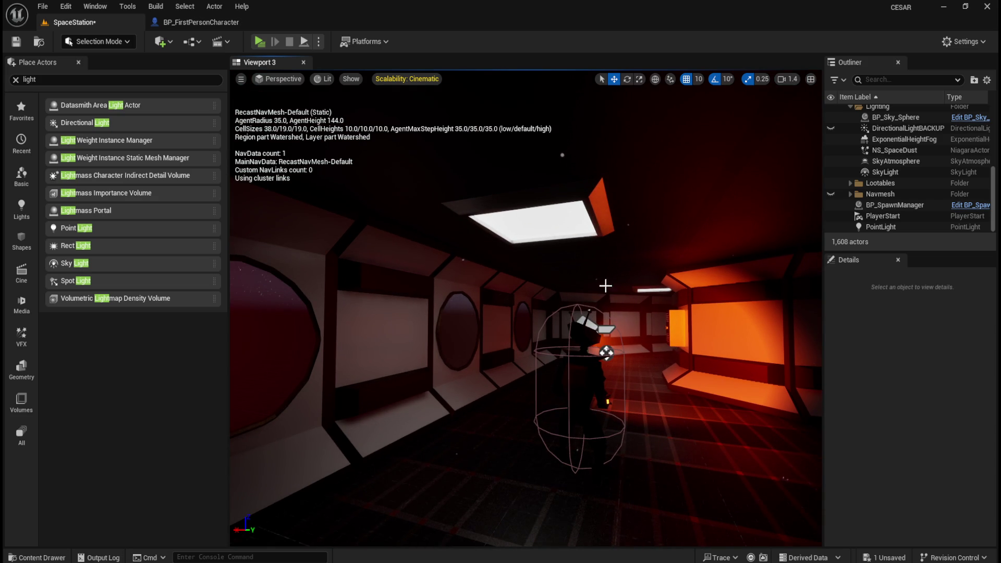
left_click_drag(629, 290, 593, 305)
key("ctrl+s")
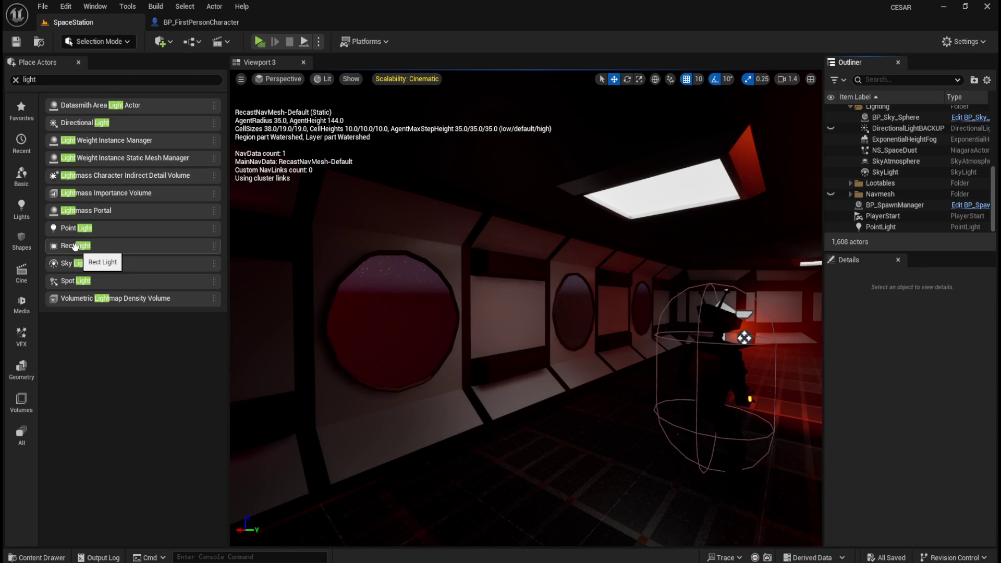
left_click(925, 226)
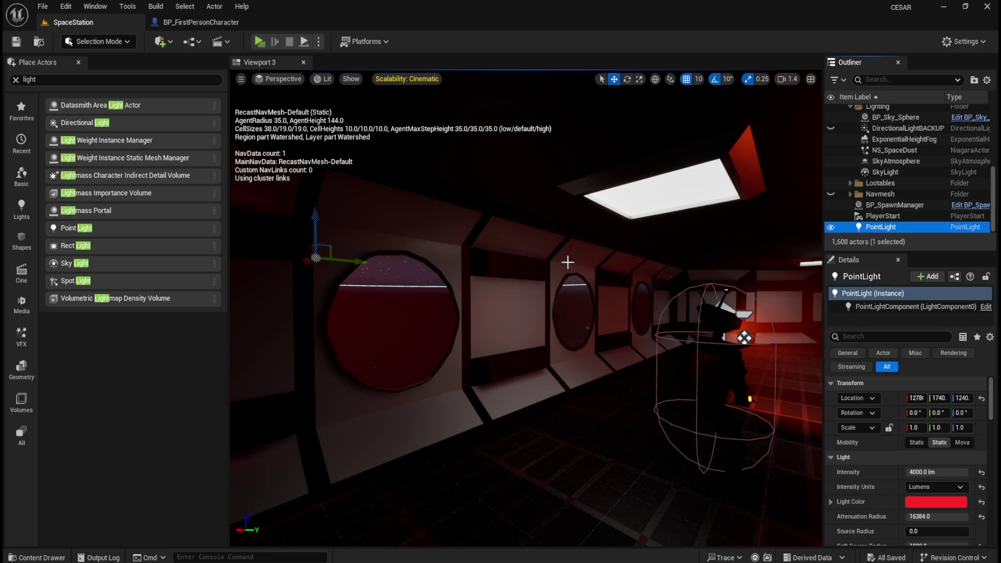
Rename the point light to PointLight_Planet and move it into the Lighting folder
key("f")
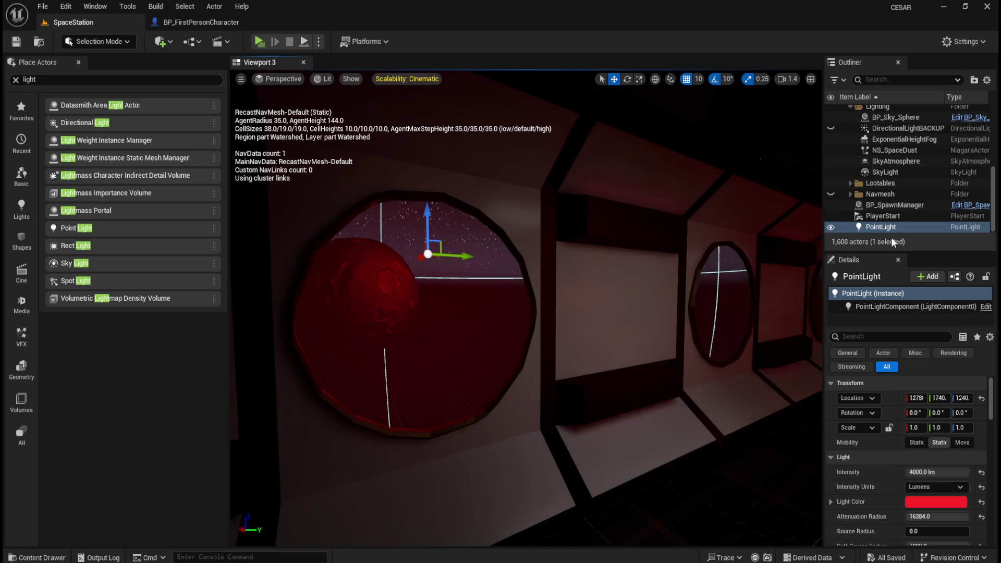
left_click(899, 221)
left_click(899, 225)
key("p")
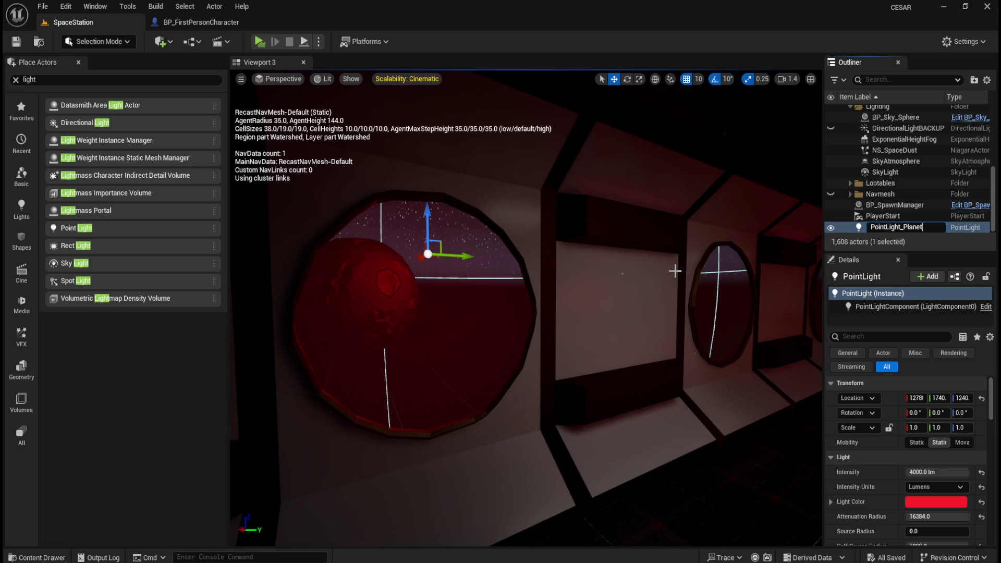
left_click_drag(873, 231, 888, 109)
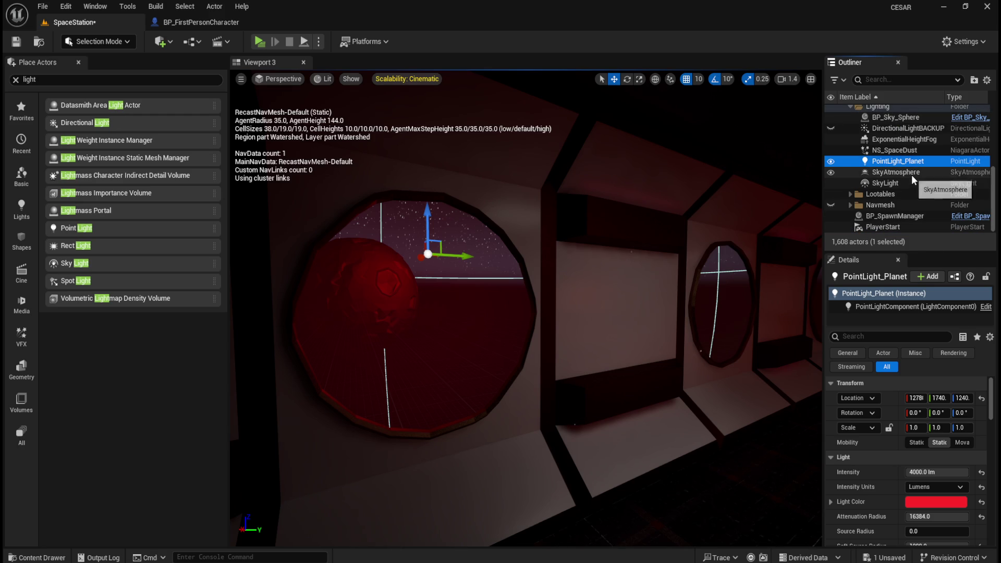
Briefly compare with DirectionalLightBACKUP shown, hide it again, and save the level
left_click(831, 129)
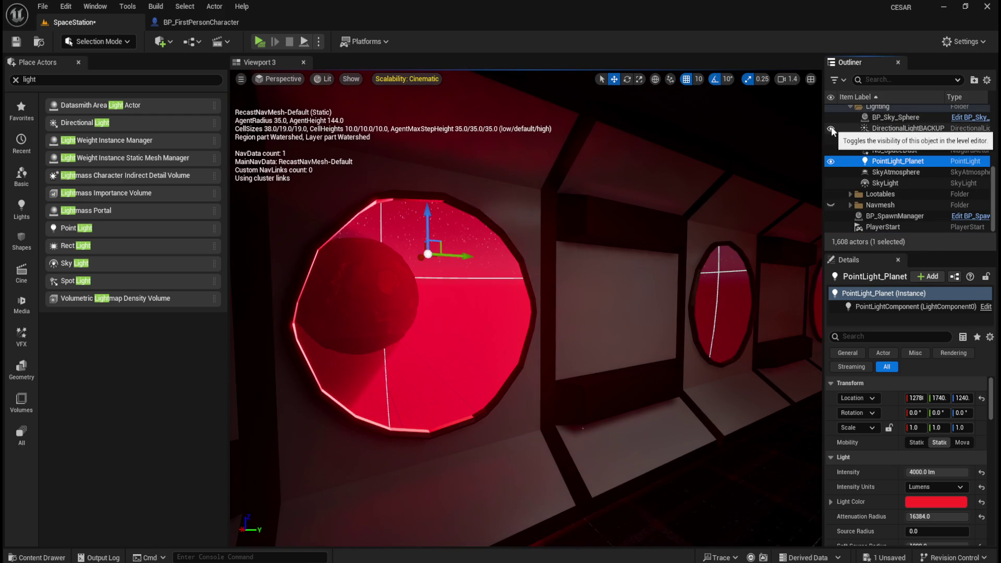
left_click_drag(521, 312, 594, 312)
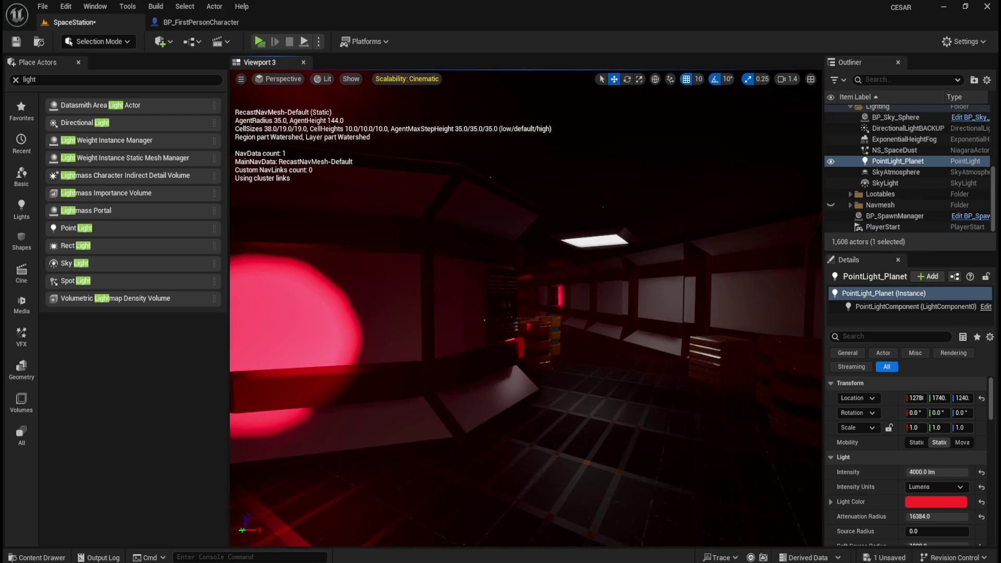
left_click(831, 128)
left_click_drag(663, 248, 664, 219)
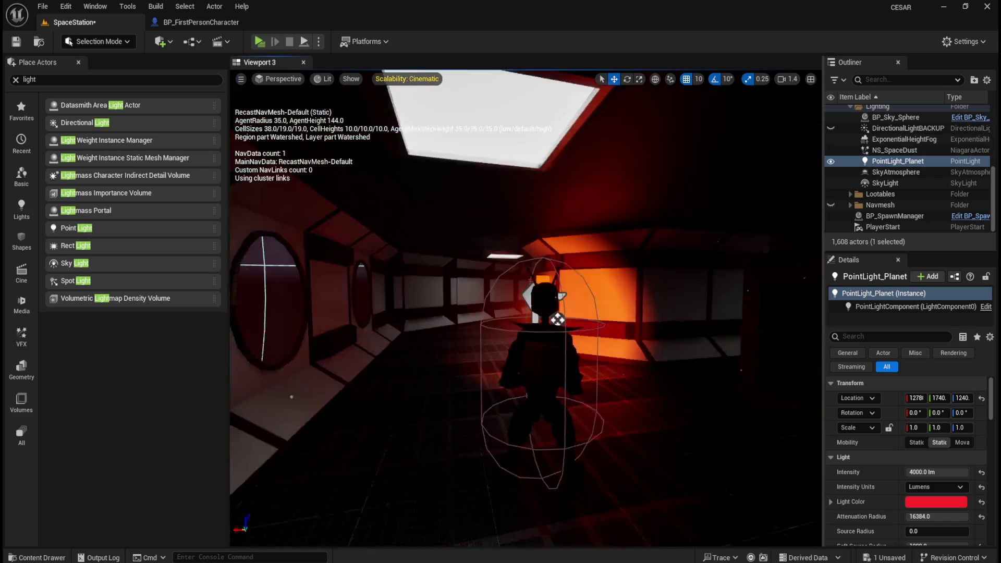
key("f")
key("ctrl+s")
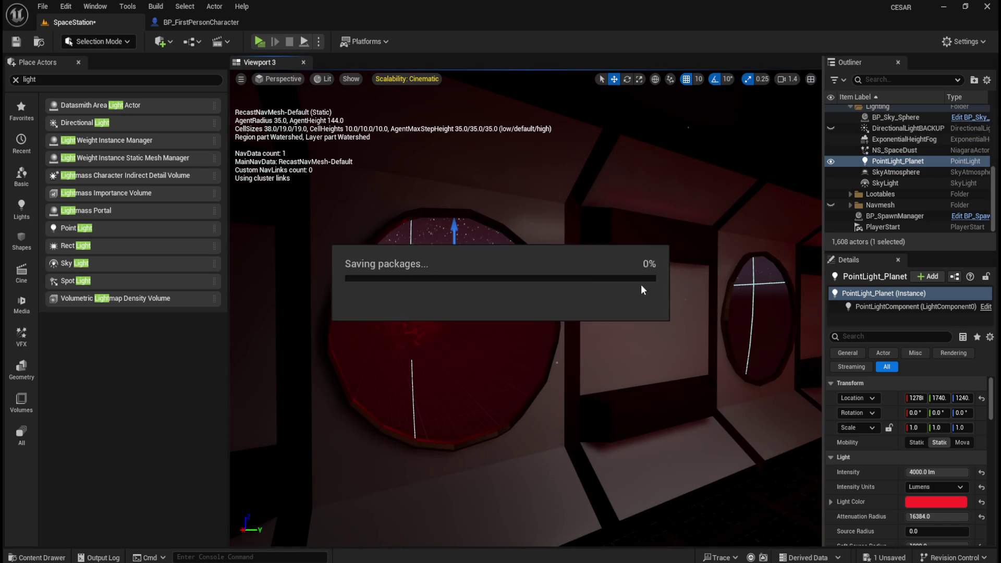
mouse_move(90, 122)
left_mouse_down()
mouse_move(293, 183)
mouse_move(480, 308)
mouse_move(513, 304)
left_mouse_up()
mouse_move(689, 384)
left_mouse_down()
mouse_move(641, 388)
mouse_move(482, 327)
left_mouse_up()
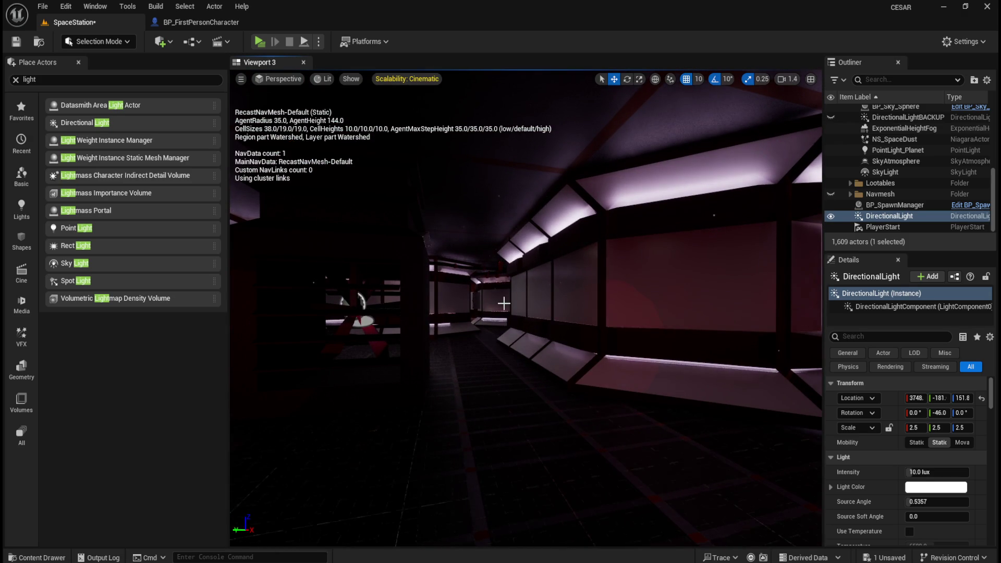
left_click(894, 205)
left_click(889, 216)
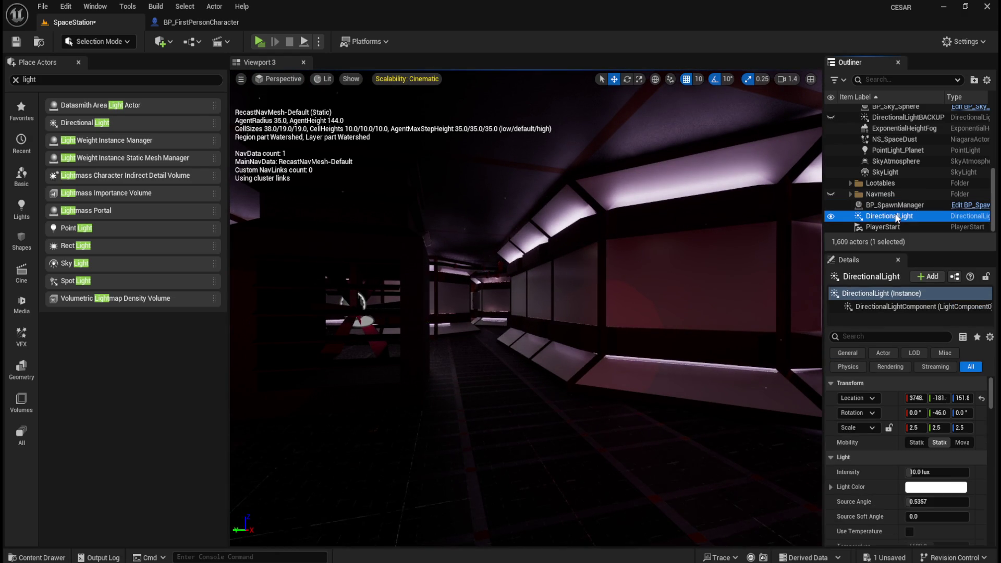
key("Delete")
left_click_drag(657, 253, 610, 281)
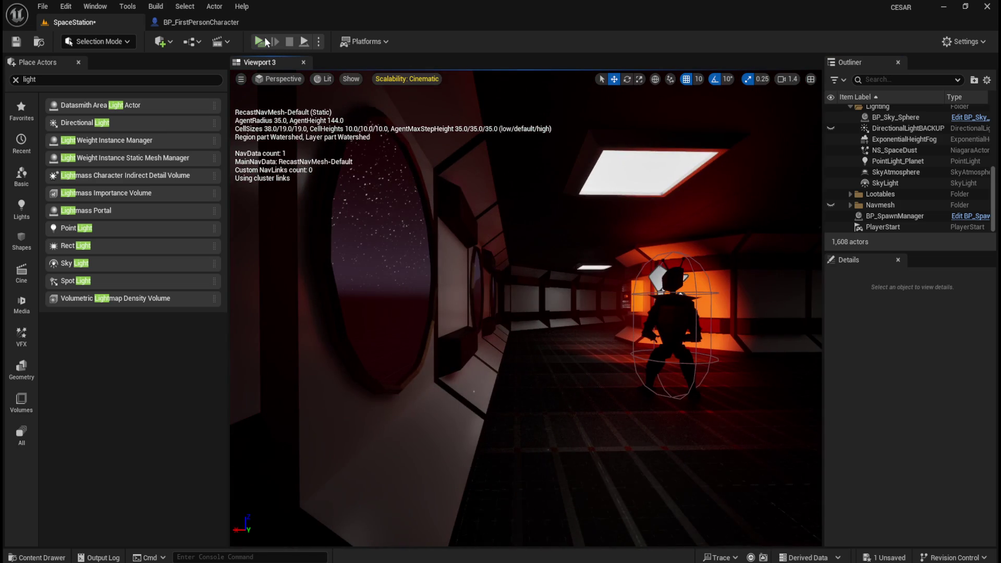
Play-test the level, walking the corridor and toggling the flashlight, then stop
left_click(266, 42)
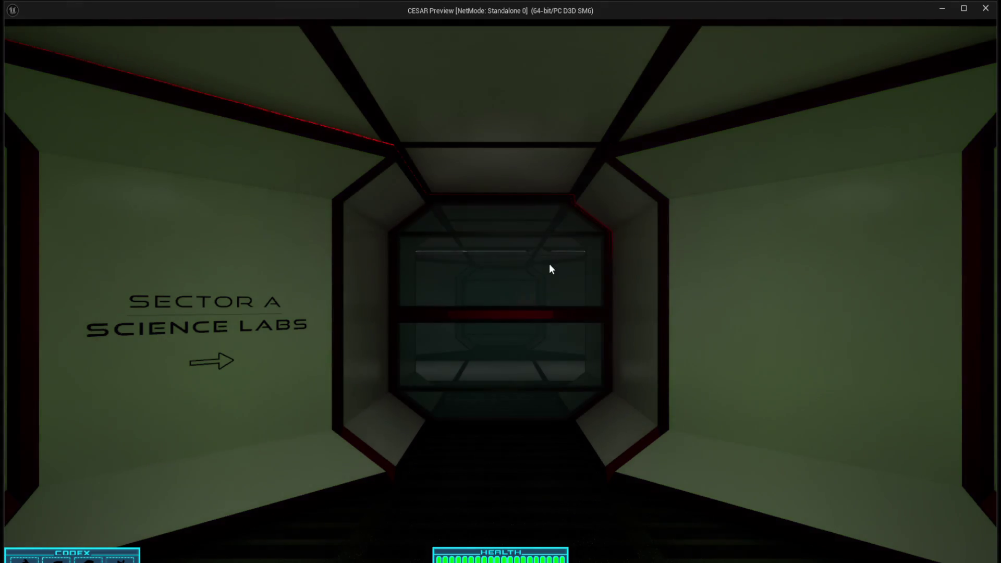
key("w")
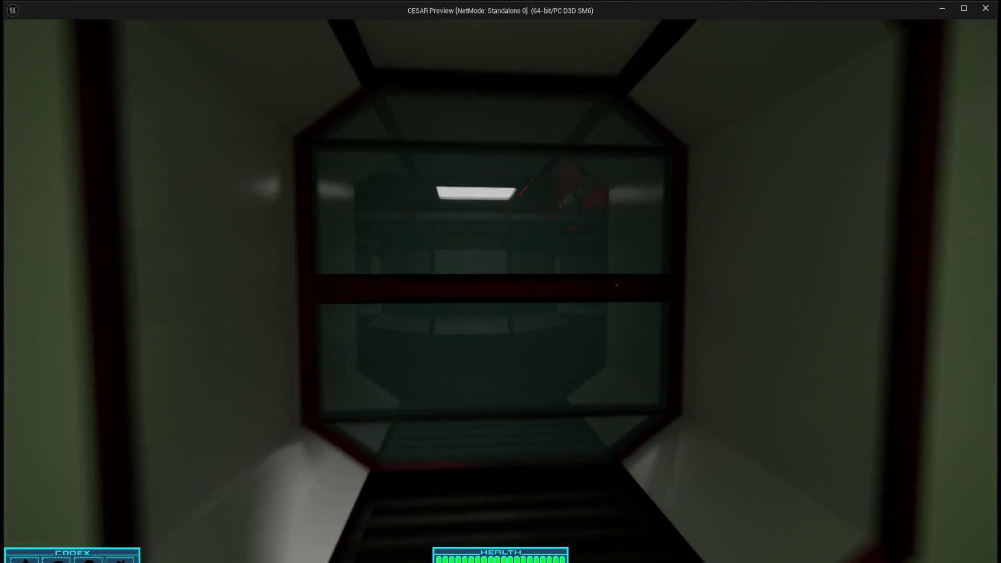
key("w")
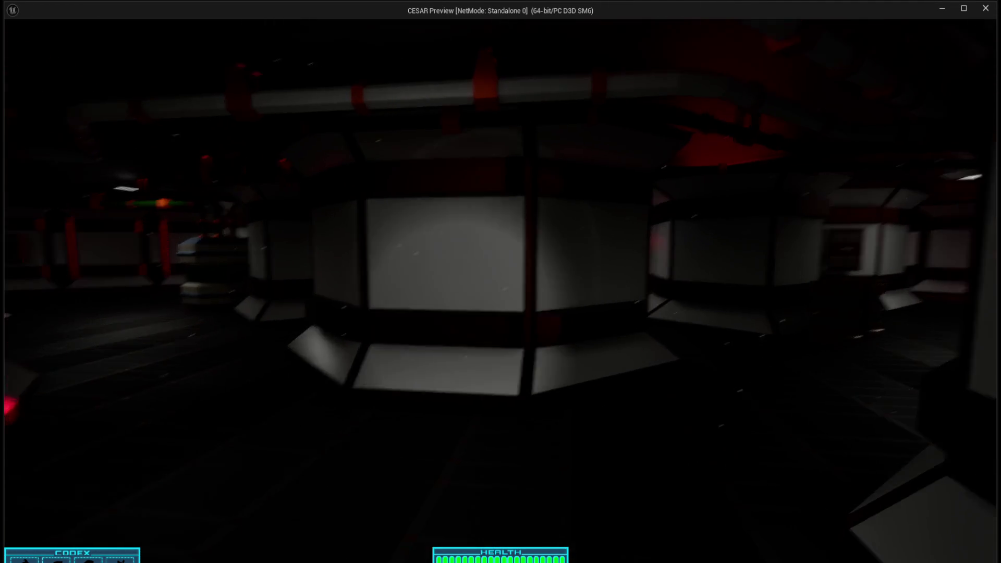
key("f")
key("f")
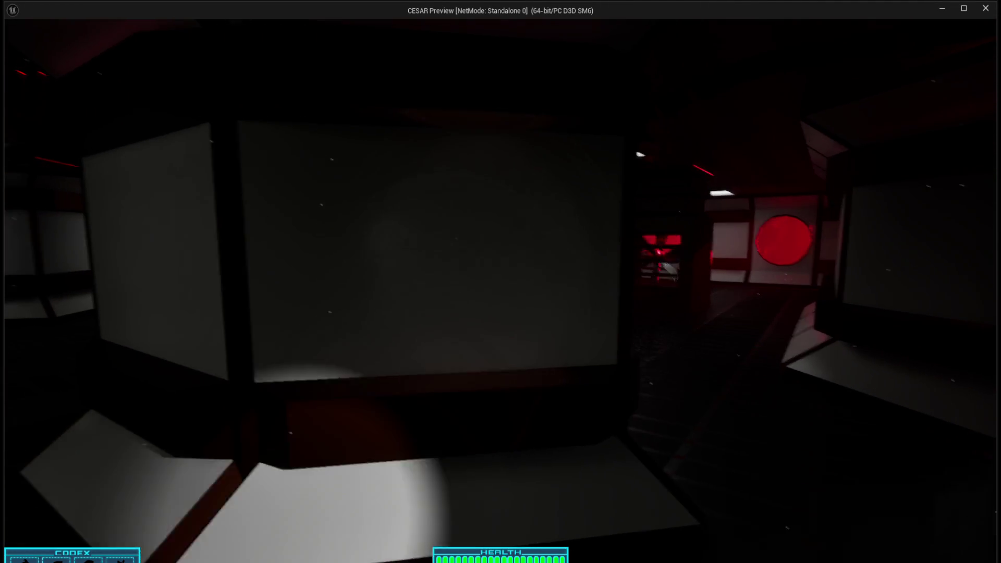
key("f")
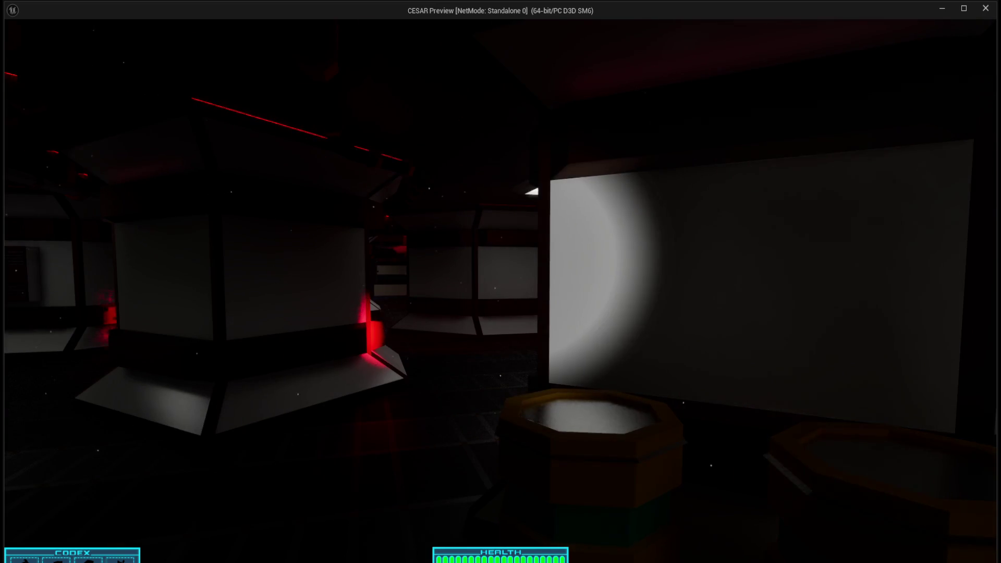
key("Escape")
Uncheck Visible on DirectionalLightBACKUP and save the level
scroll(902, 168, "up", 3)
left_click(887, 166)
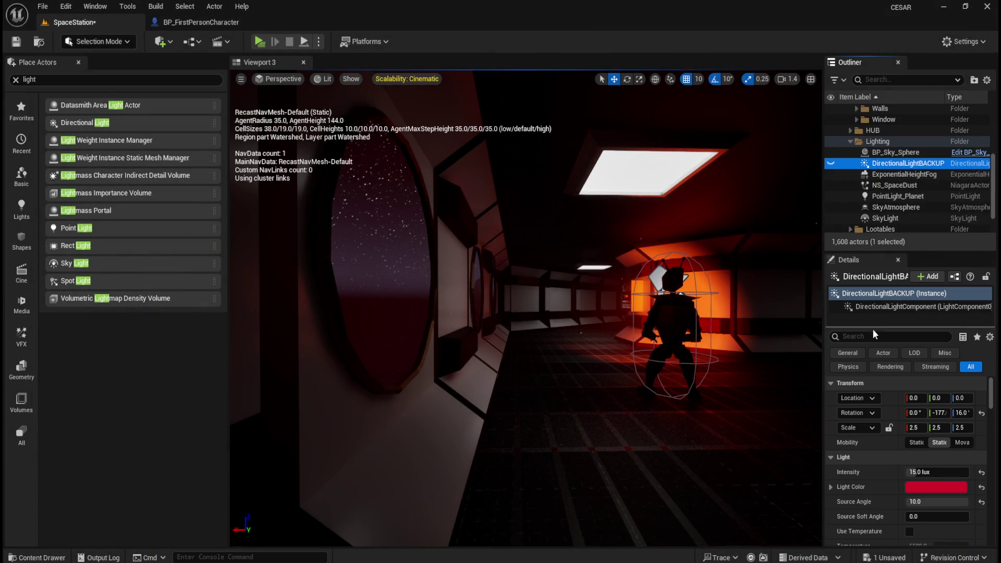
type("visib")
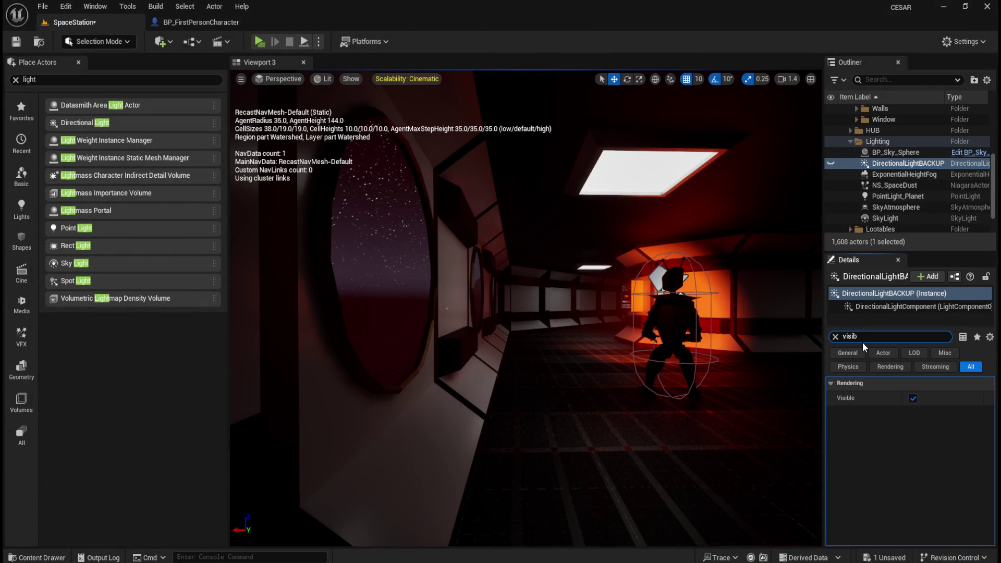
left_click(911, 398)
left_click(13, 43)
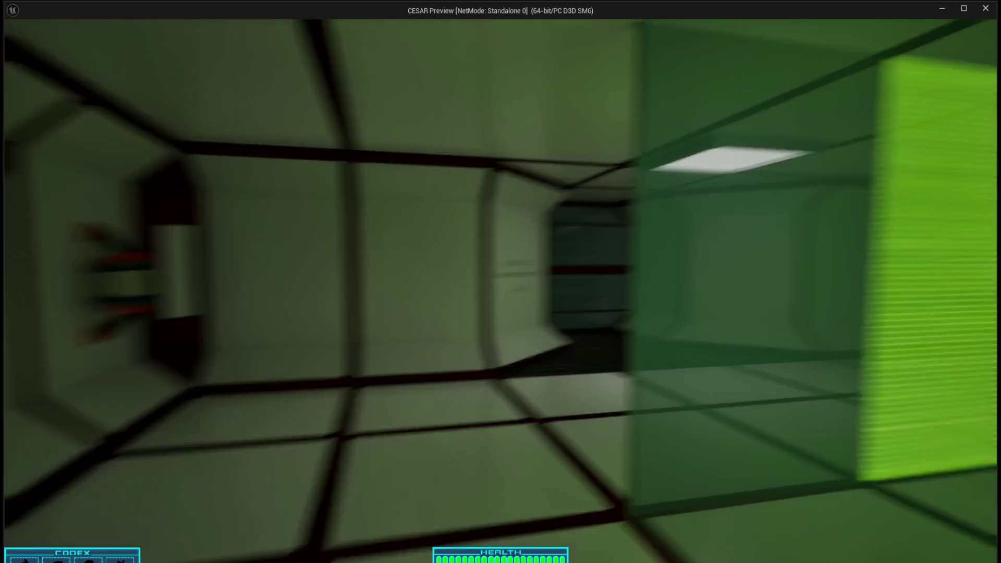
key("w")
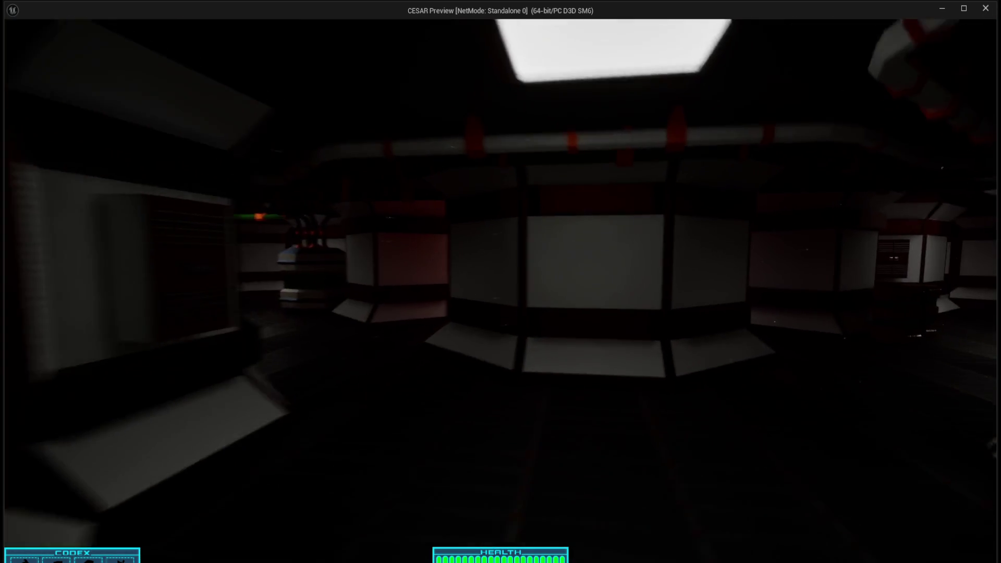
key("w")
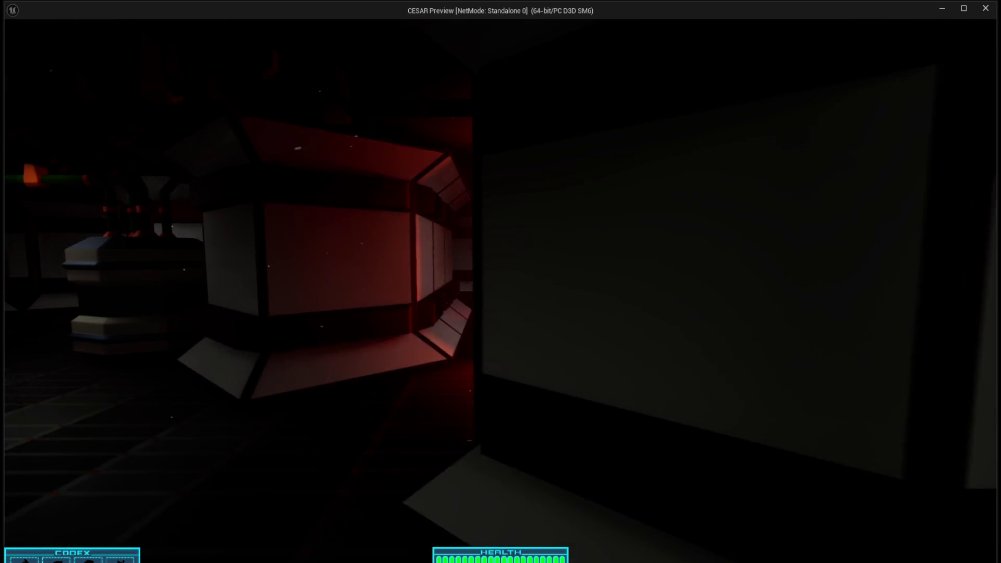
key("w")
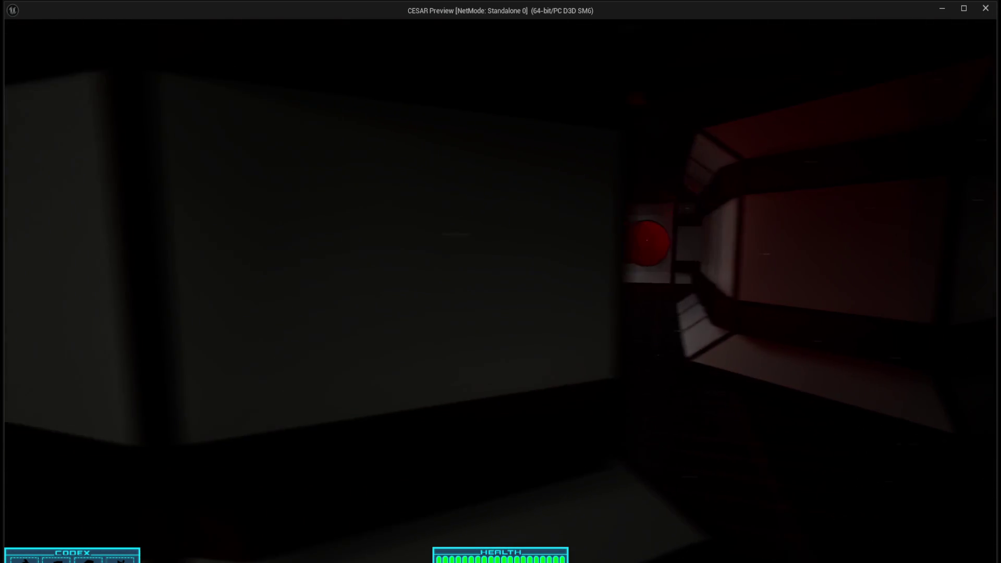
key("w")
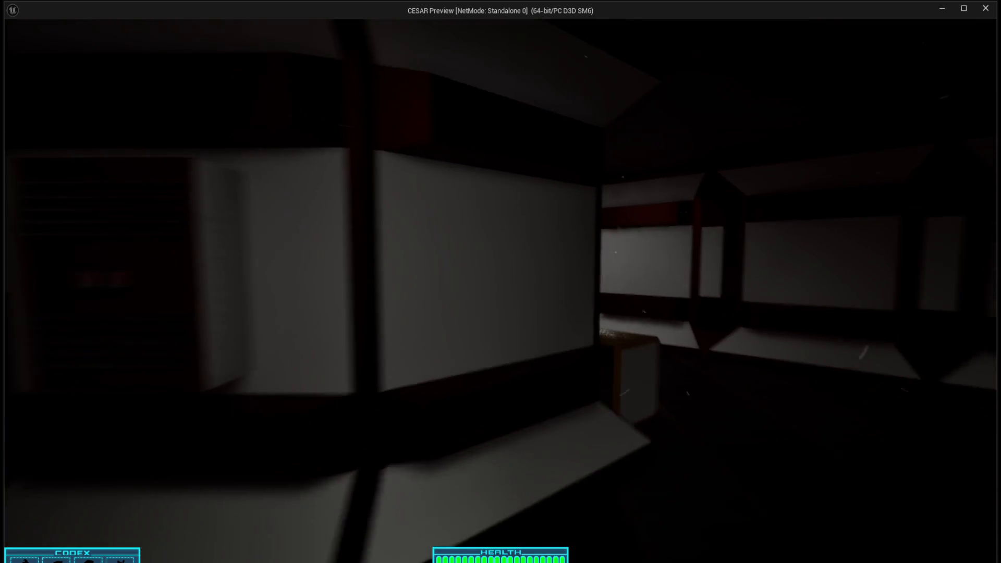
key("w")
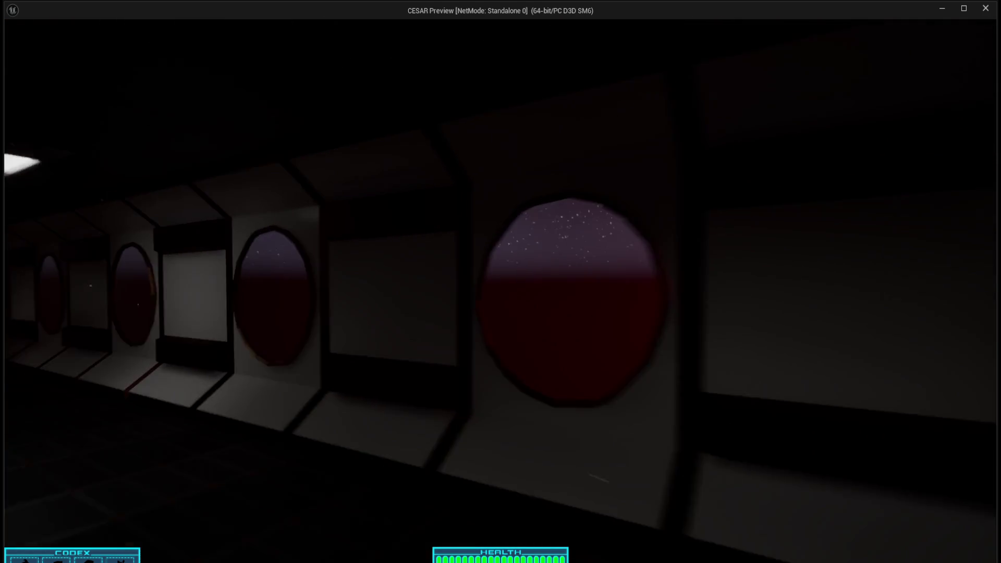
key("s")
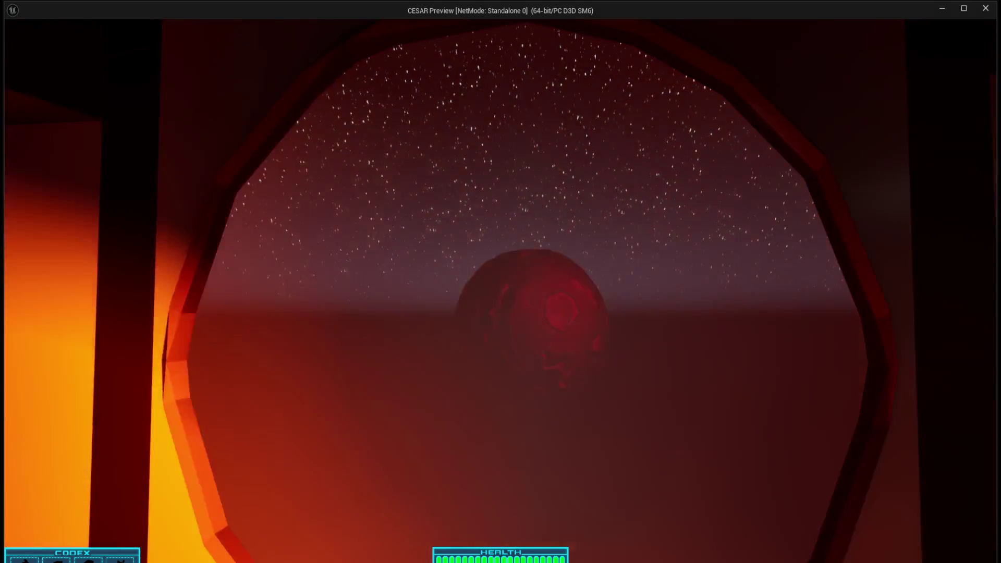
key("w")
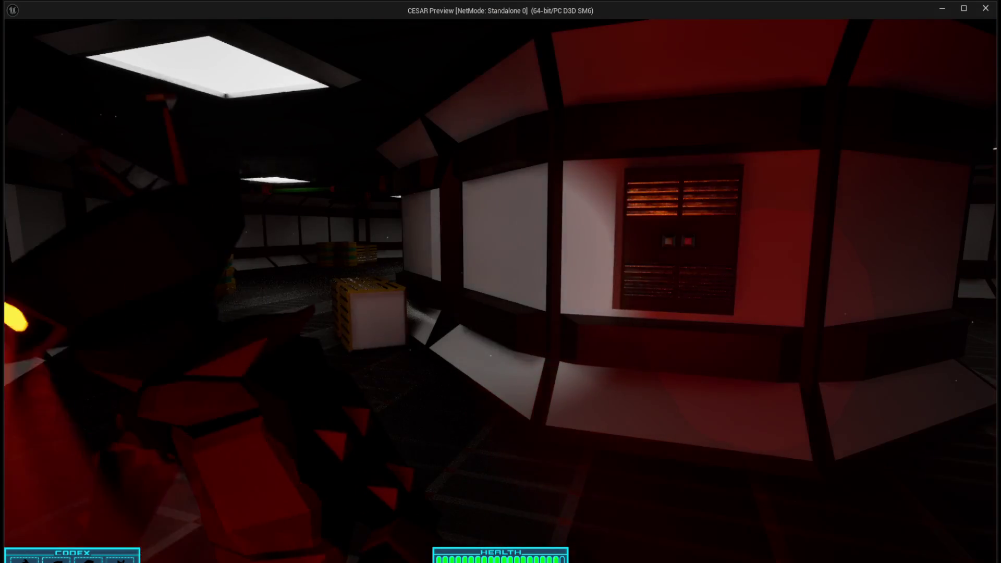
key("w")
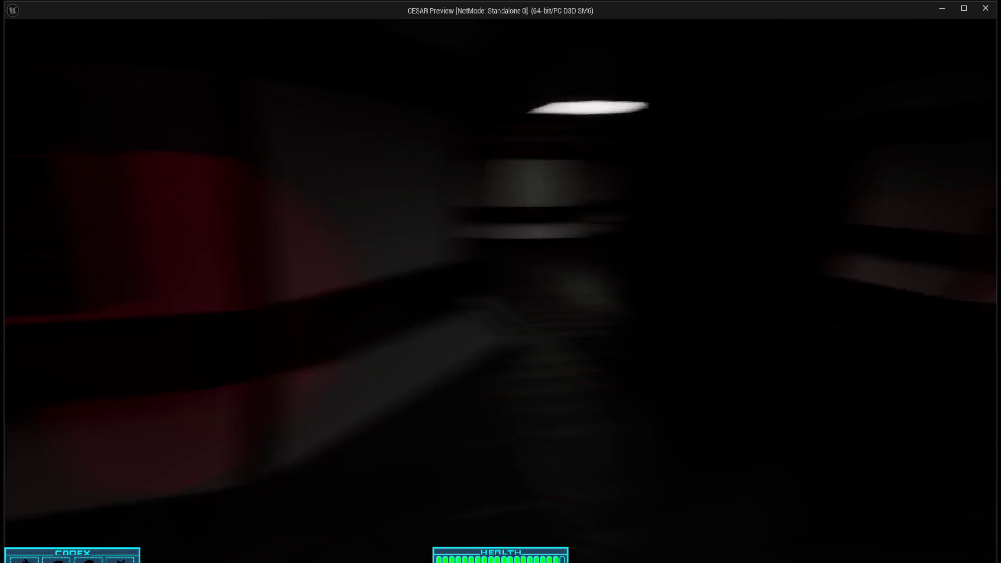
key("w")
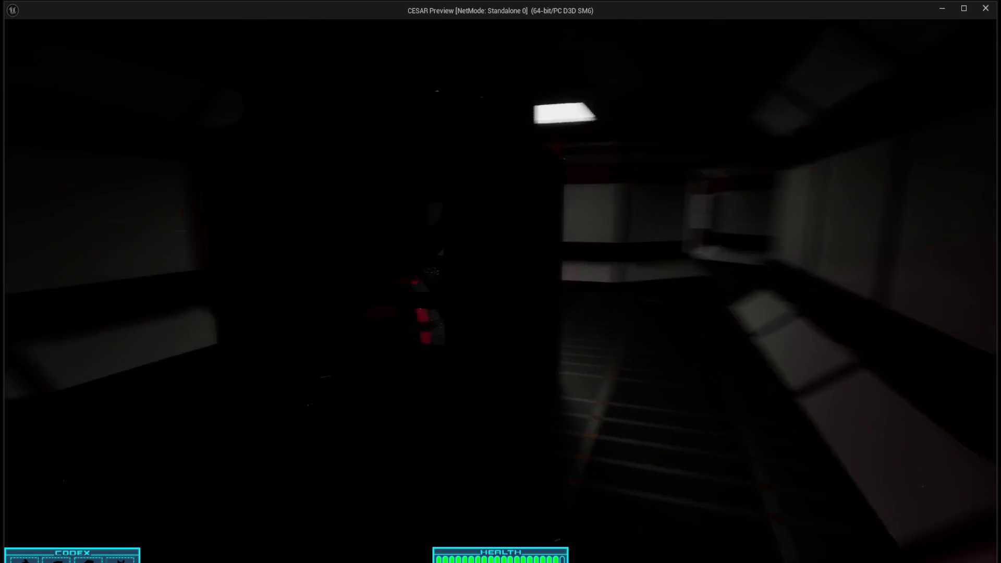
key("w")
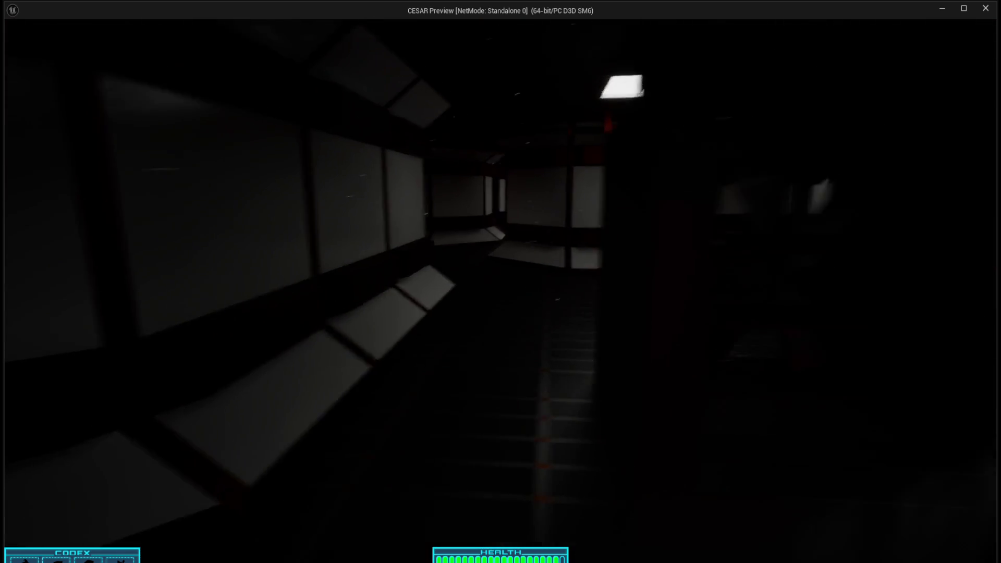
key("w")
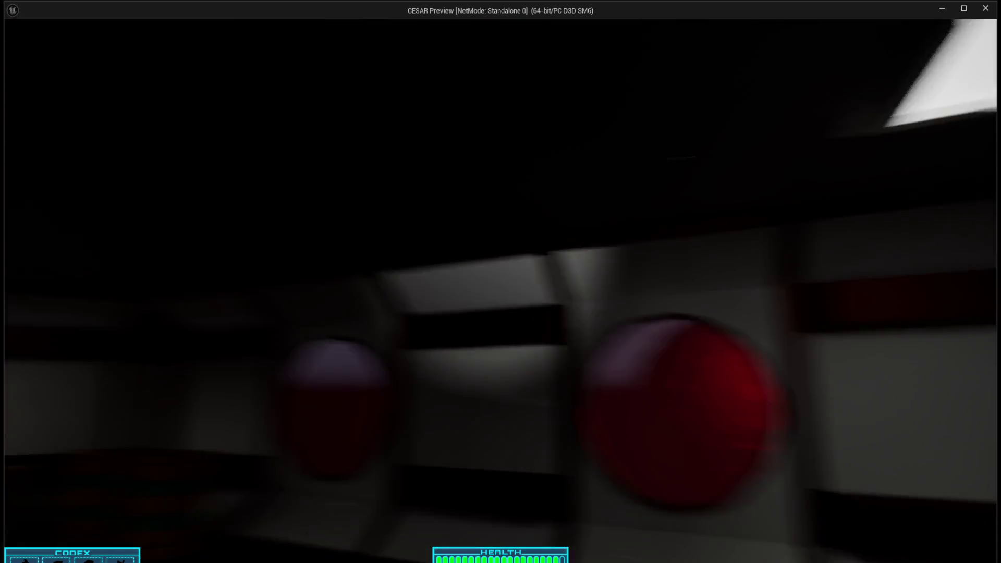
key("w")
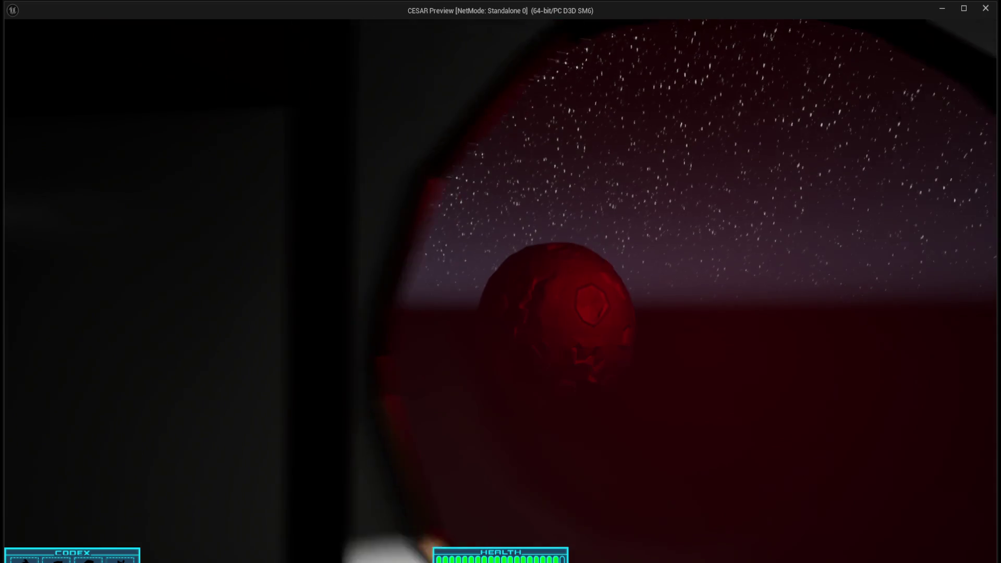
key("s")
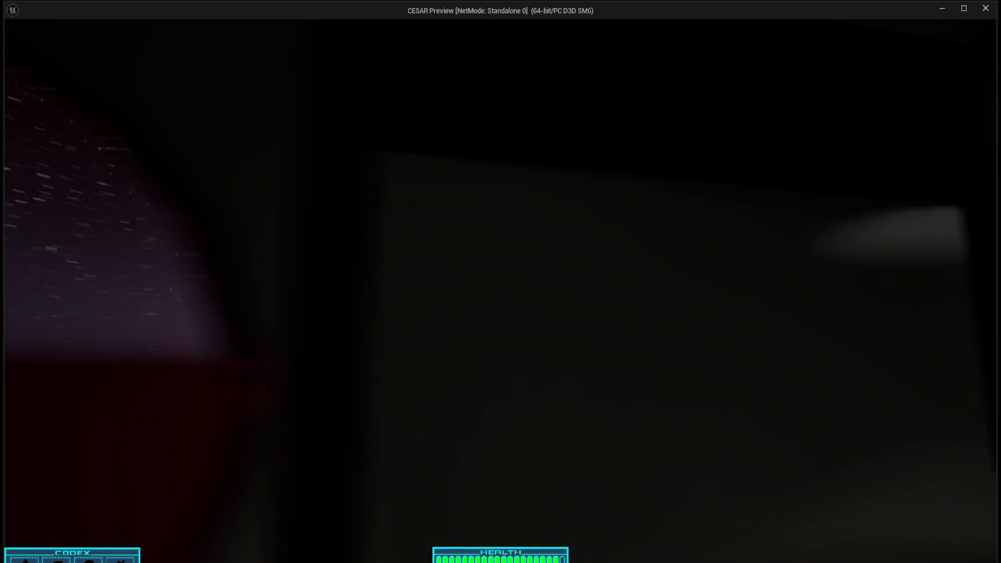
key("s")
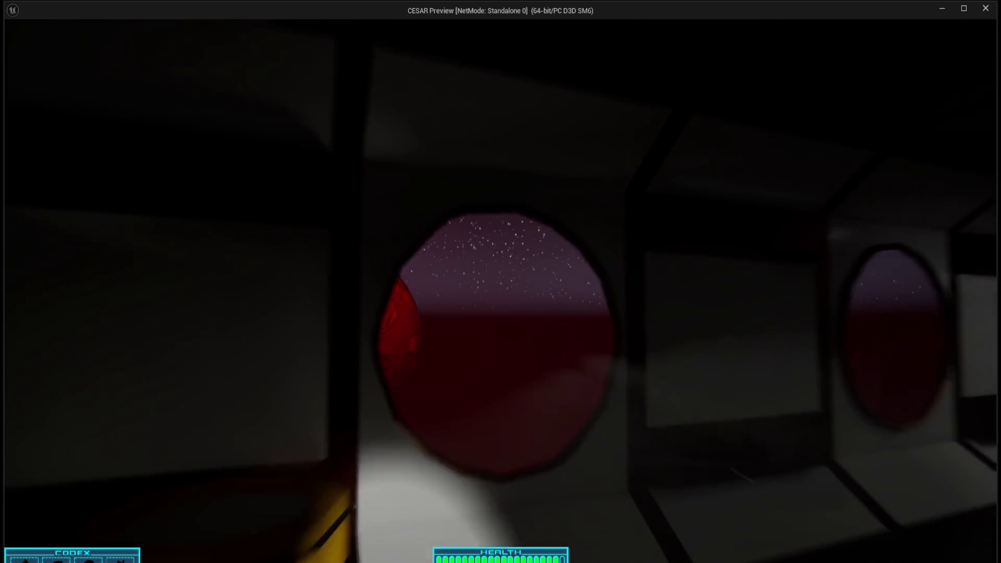
key("w")
key("s")
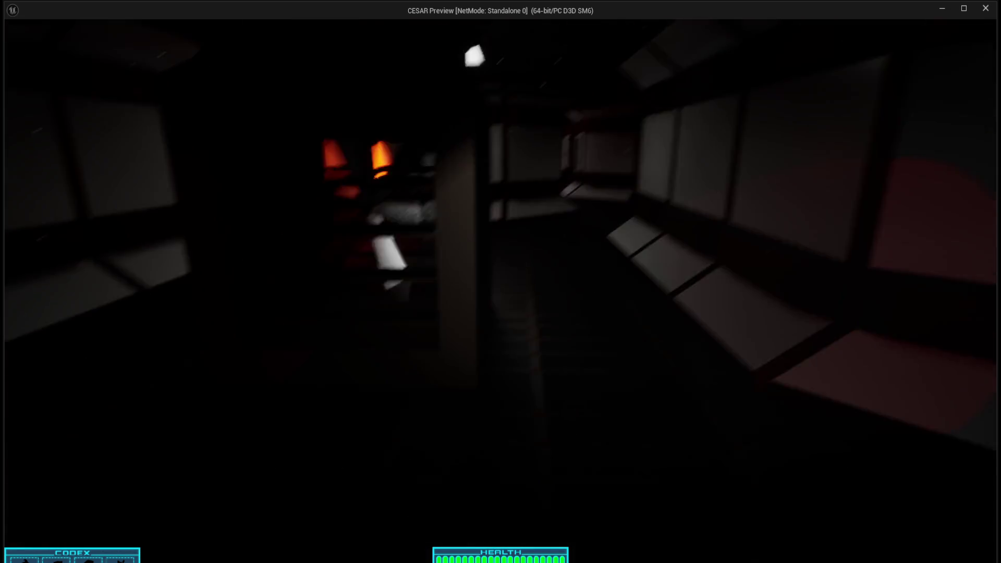
key("w")
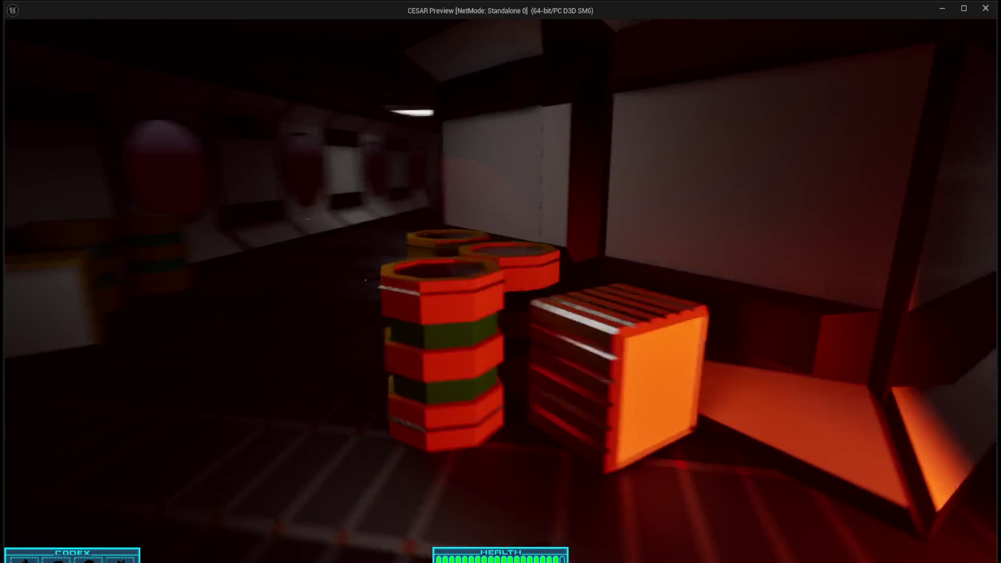
key("Escape")
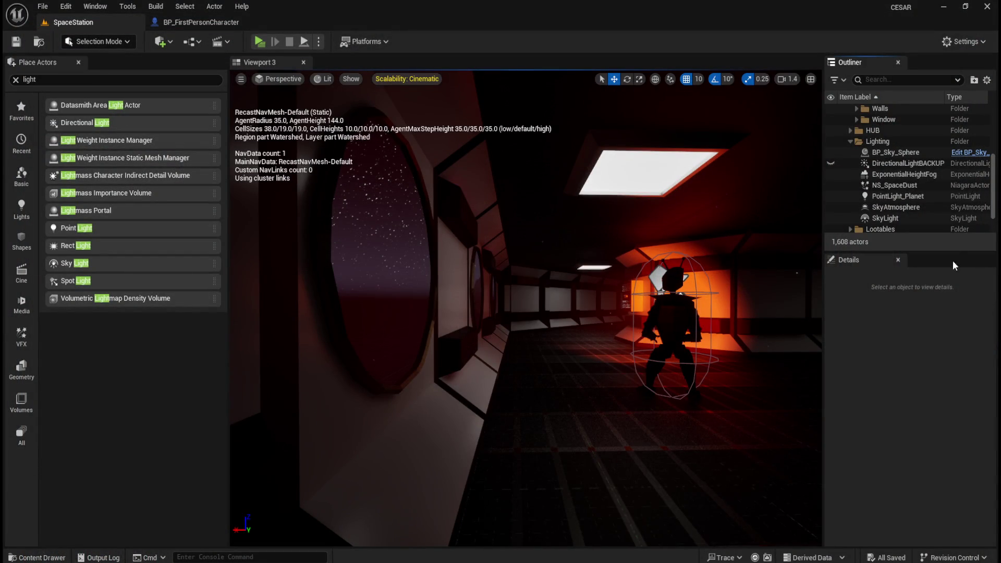
Turn the Navmesh folder's visibility back on in the Outliner
left_click_drag(920, 250, 920, 272)
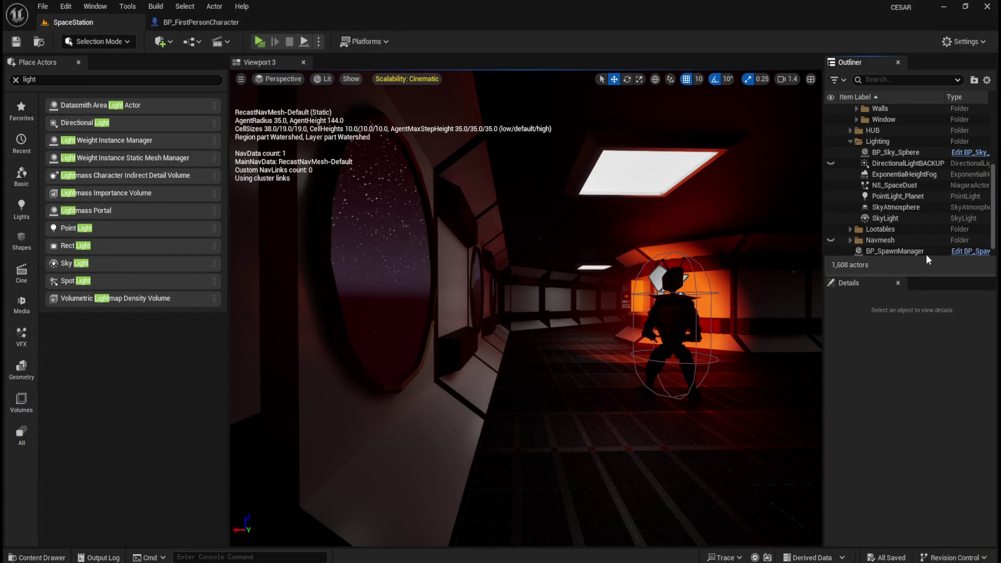
scroll(936, 189, "down", 1)
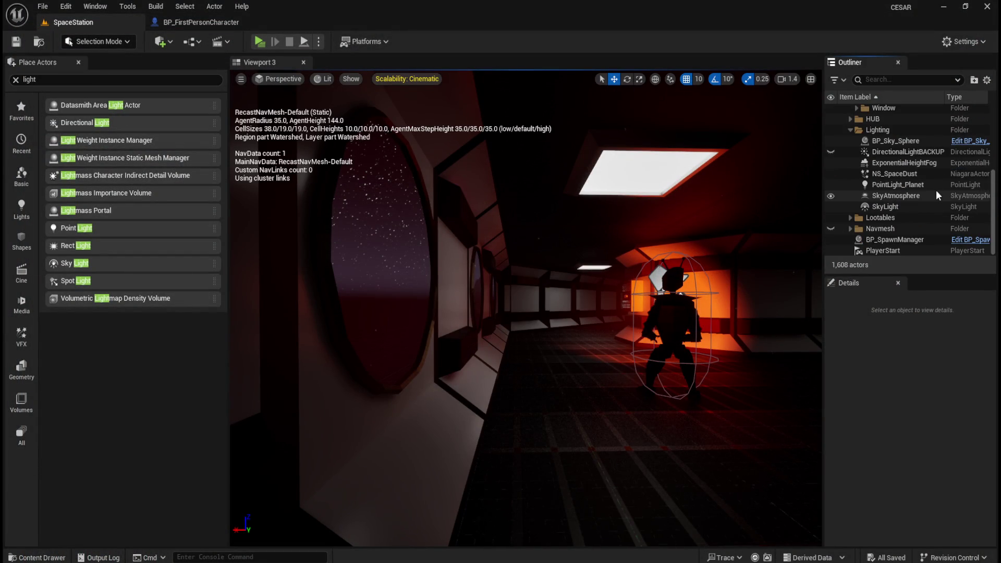
left_click(830, 228)
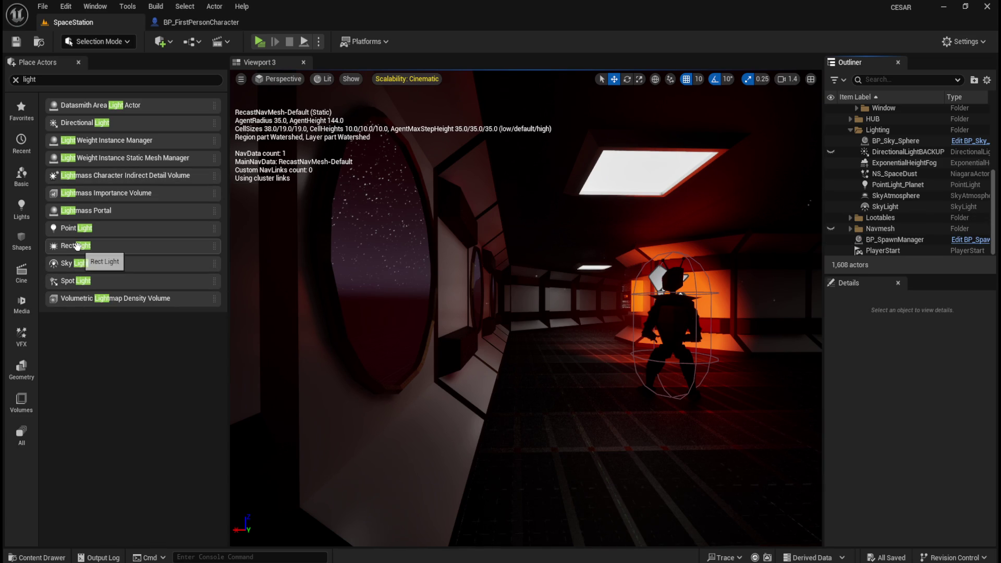
Place a Rect Light in the corridor and narrow its barn door angle to 25.9°
mouse_move(72, 247)
left_mouse_down()
mouse_move(578, 369)
mouse_move(571, 374)
left_mouse_up()
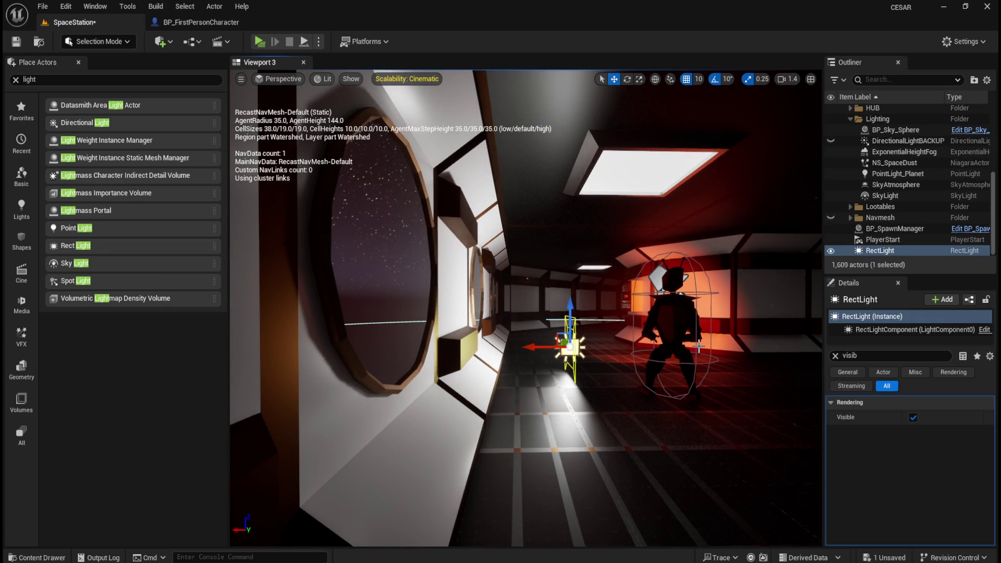
left_click(835, 356)
scroll(905, 468, "down", 3)
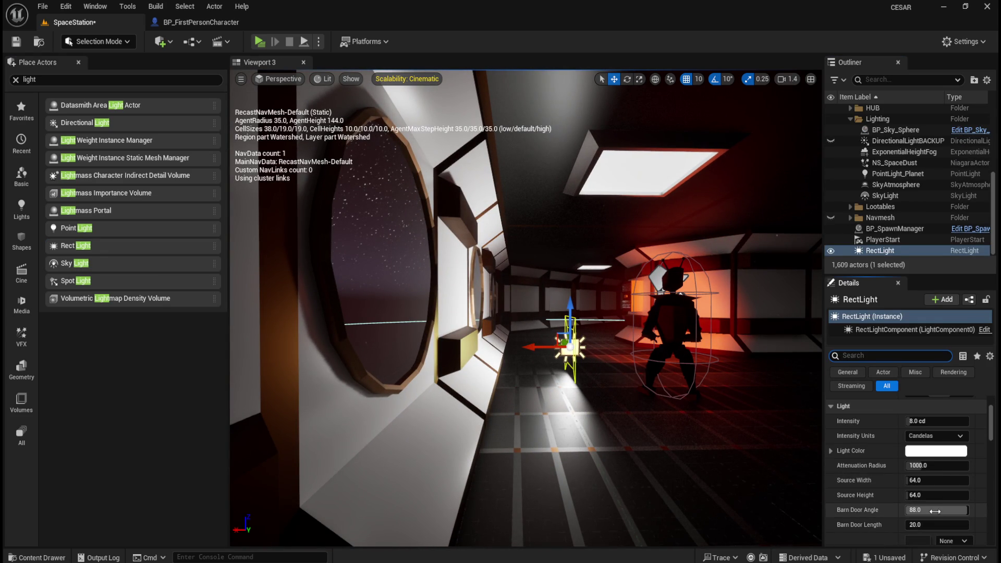
mouse_move(936, 510)
left_mouse_down()
mouse_move(927, 510)
mouse_move(935, 525)
mouse_move(969, 524)
left_mouse_up()
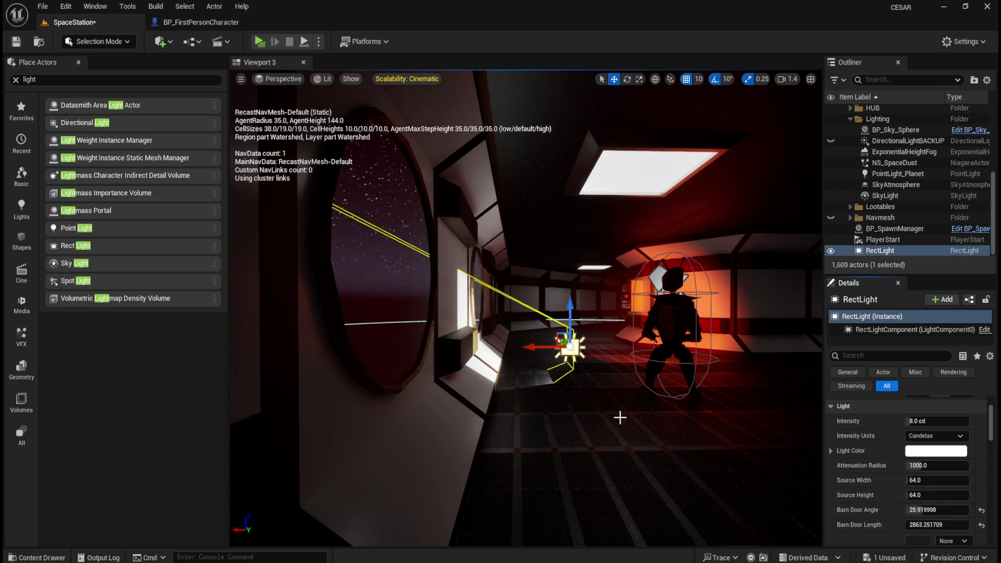
Slide the RectLight outside the corridor windows
key("f")
left_click_drag(688, 396, 637, 391)
left_click_drag(714, 385, 431, 391)
Rotate the RectLight 180° to face the station and try lumens at about 2010 lm
scroll(891, 442, "up", 3)
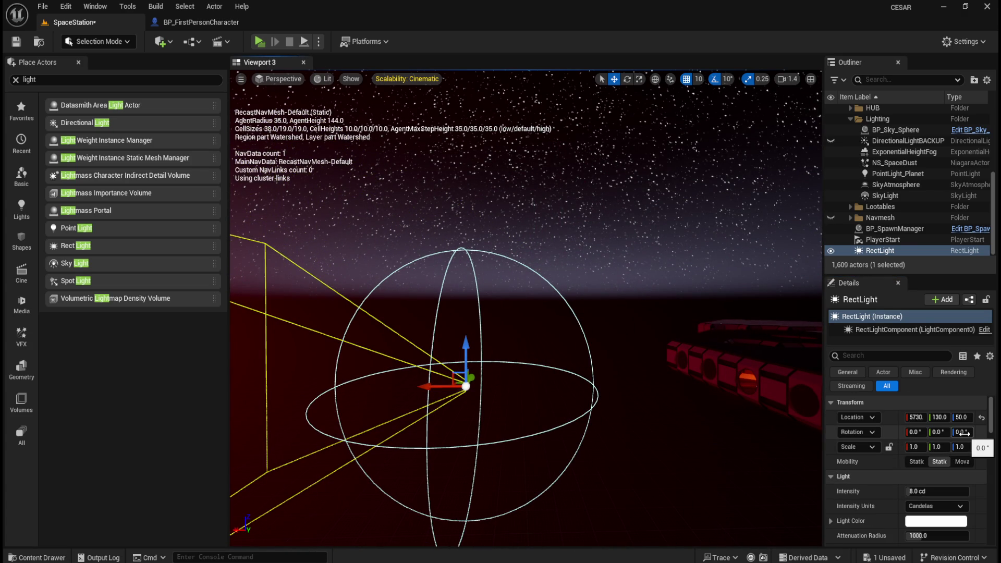
type("80")
key("Return")
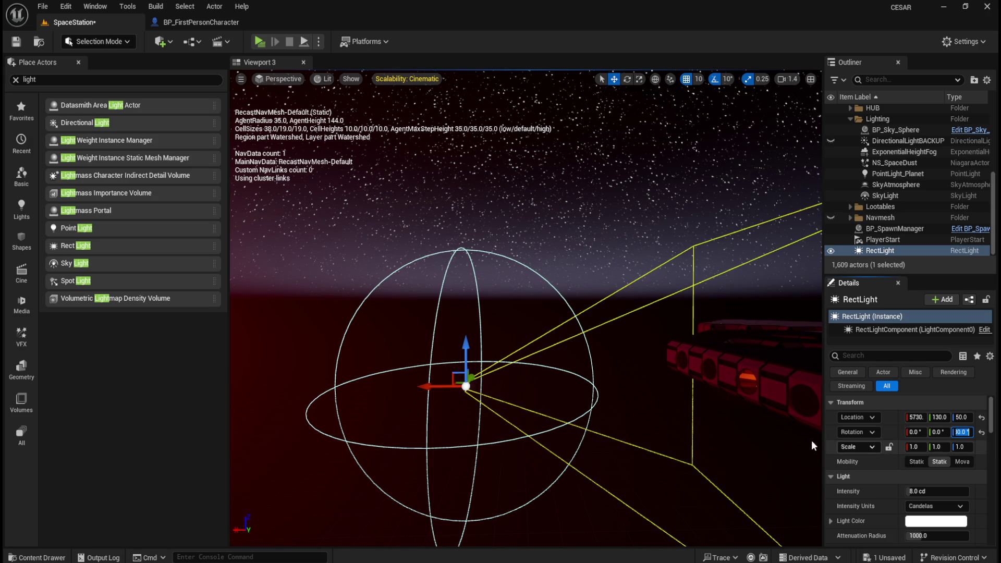
type("180")
left_click_drag(925, 491, 938, 490)
left_click(935, 506)
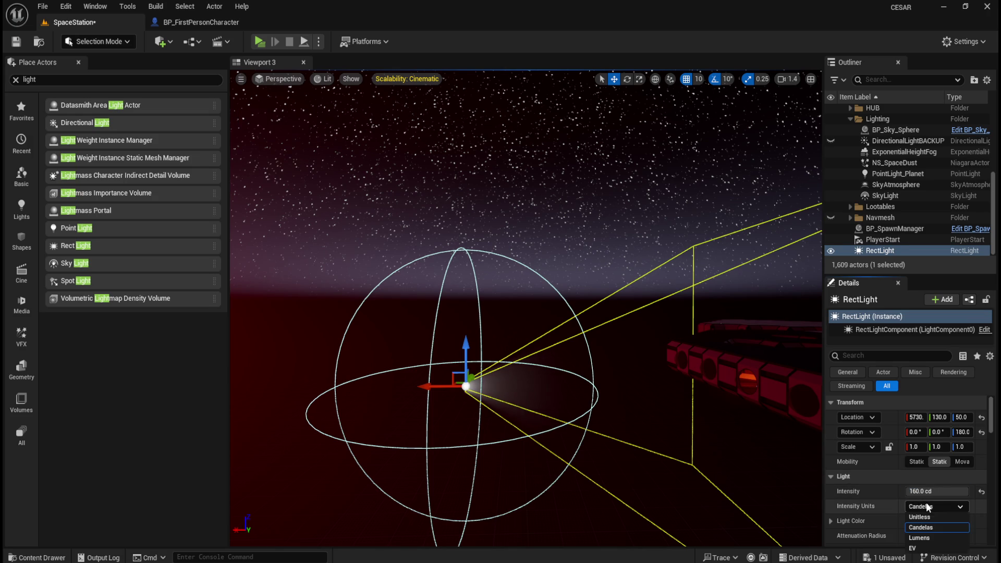
left_click(930, 538)
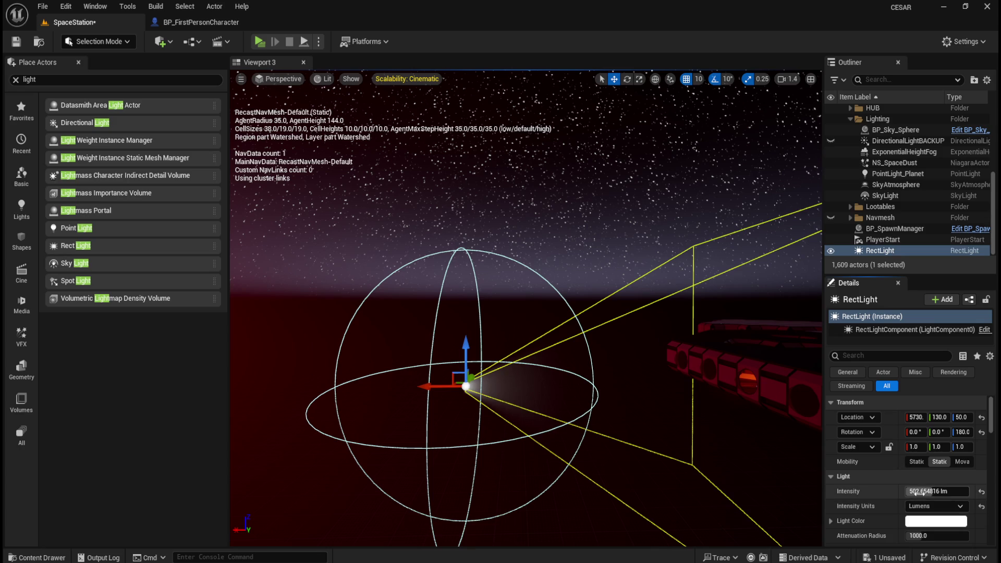
left_click_drag(932, 491, 964, 491)
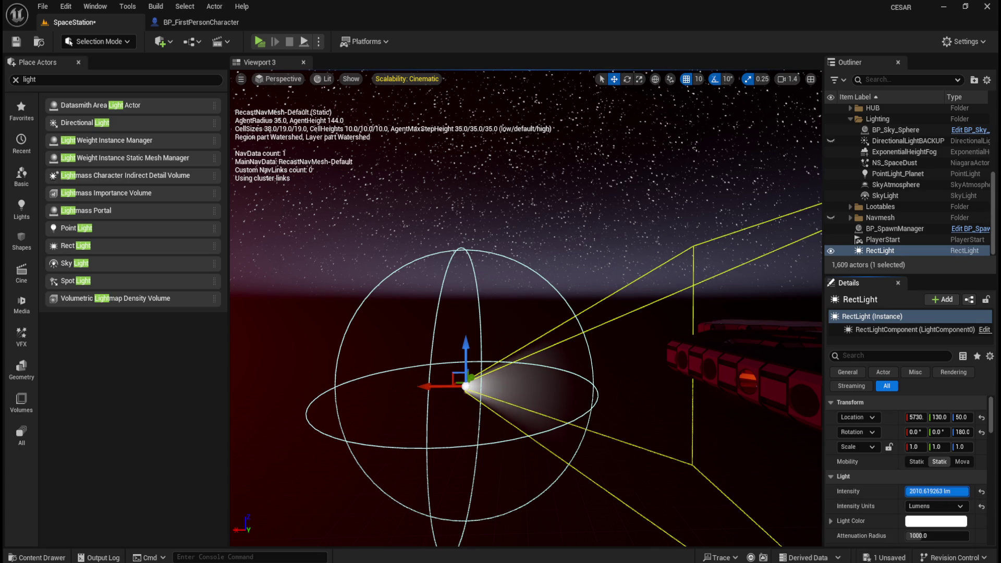
Switch intensity to Unitless at 100000 and widen the attenuation radius to about 2835
mouse_move(617, 404)
left_mouse_down()
mouse_move(614, 369)
mouse_move(668, 393)
left_mouse_up()
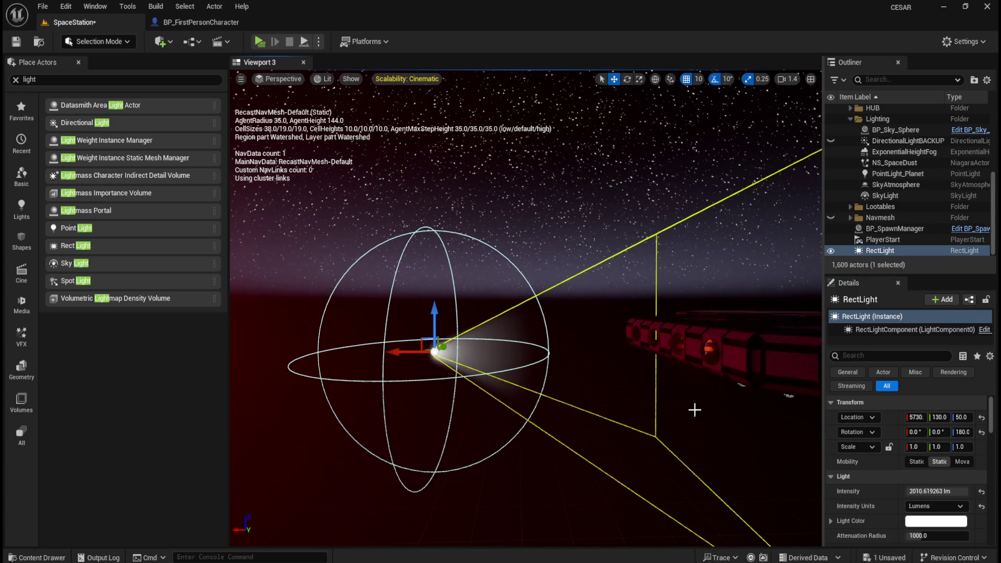
left_click(933, 506)
left_click(938, 515)
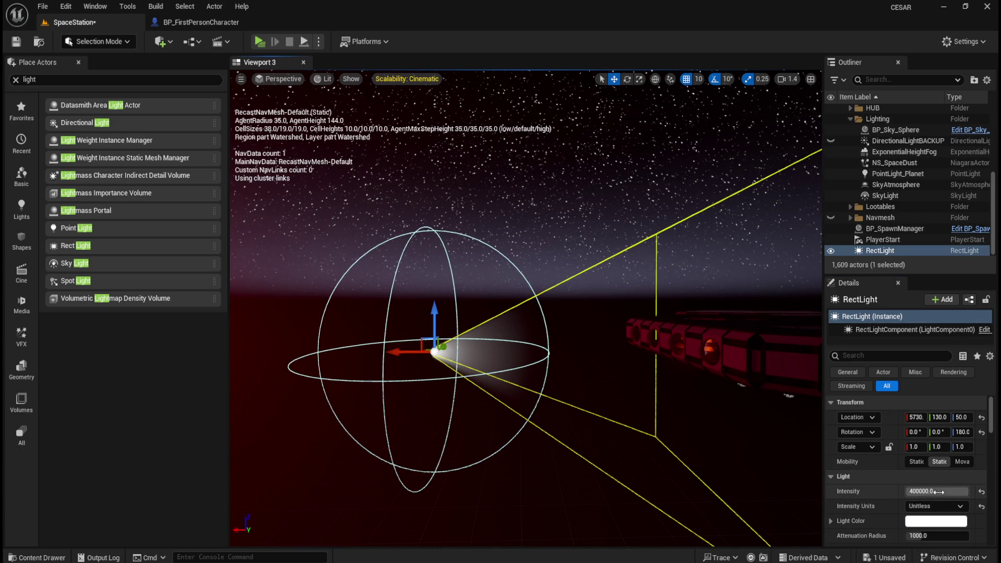
left_click_drag(924, 490, 899, 491)
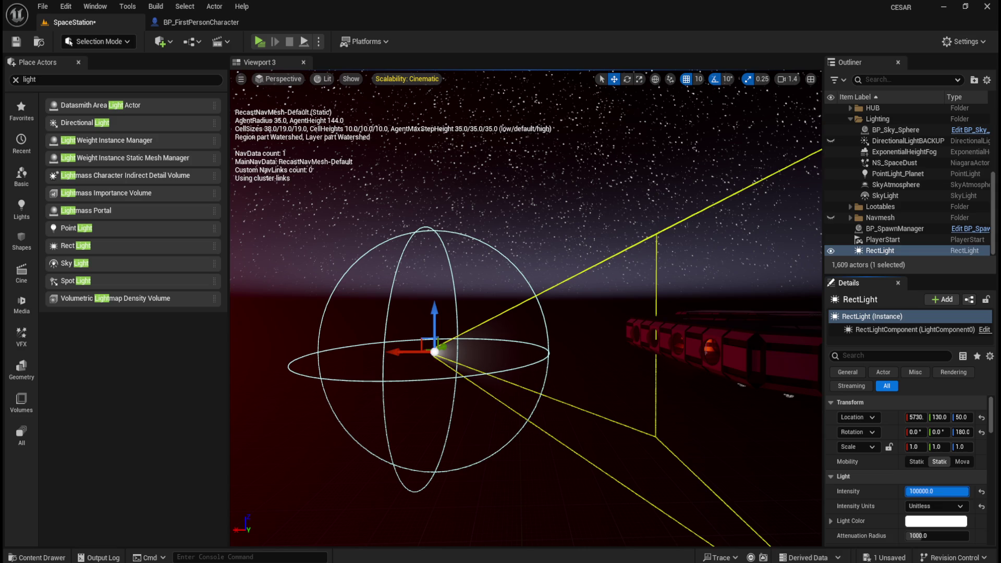
scroll(927, 490, "down", 3)
mouse_move(922, 448)
left_mouse_down()
mouse_move(964, 448)
mouse_move(924, 463)
mouse_move(943, 462)
mouse_move(907, 463)
mouse_move(938, 463)
left_mouse_up()
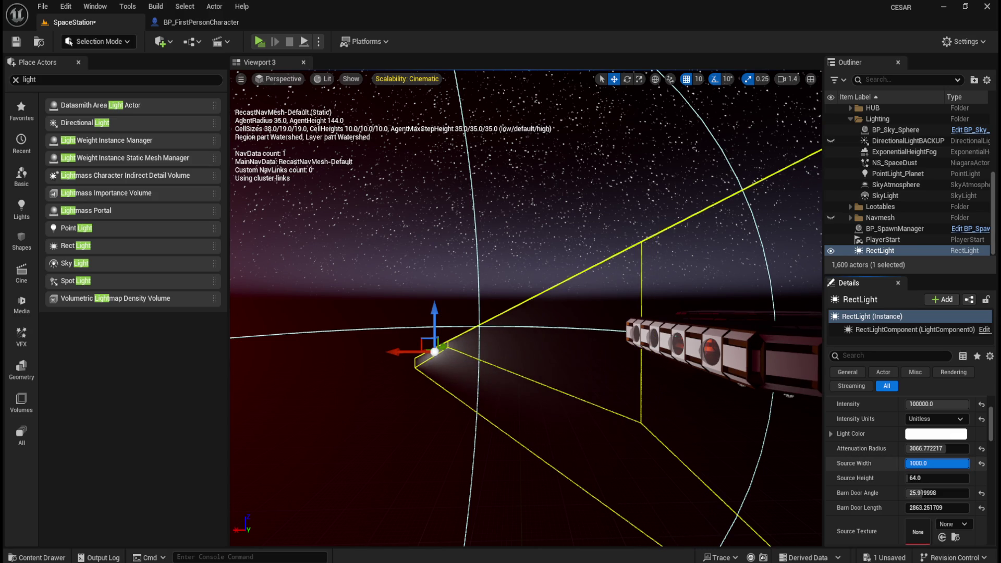
Set the RectLight's Source Width to 4000 and Source Height to 688
mouse_move(719, 438)
left_mouse_down()
mouse_move(740, 417)
mouse_move(753, 423)
mouse_move(583, 408)
mouse_move(626, 412)
mouse_move(811, 474)
left_mouse_up()
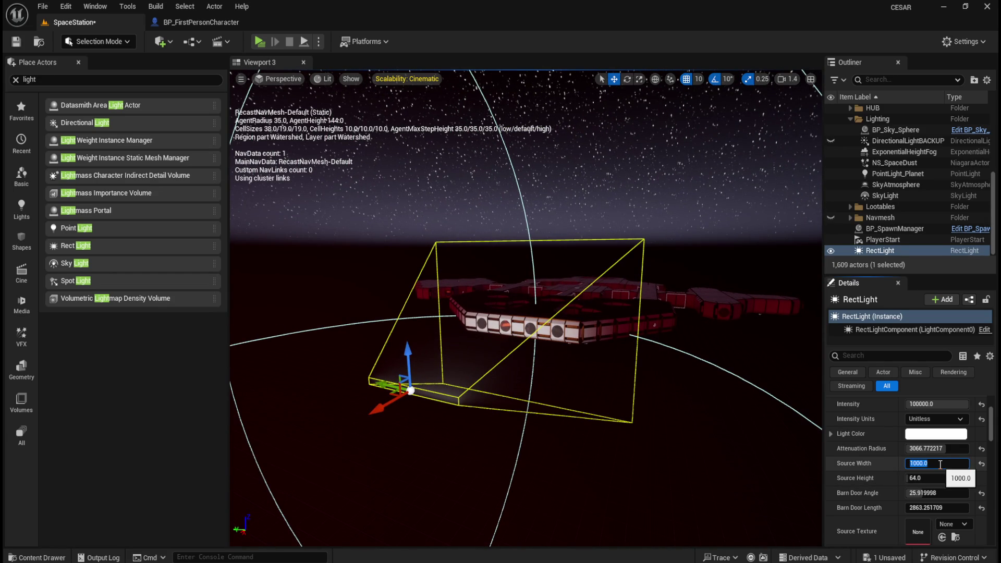
type("200")
key("Return")
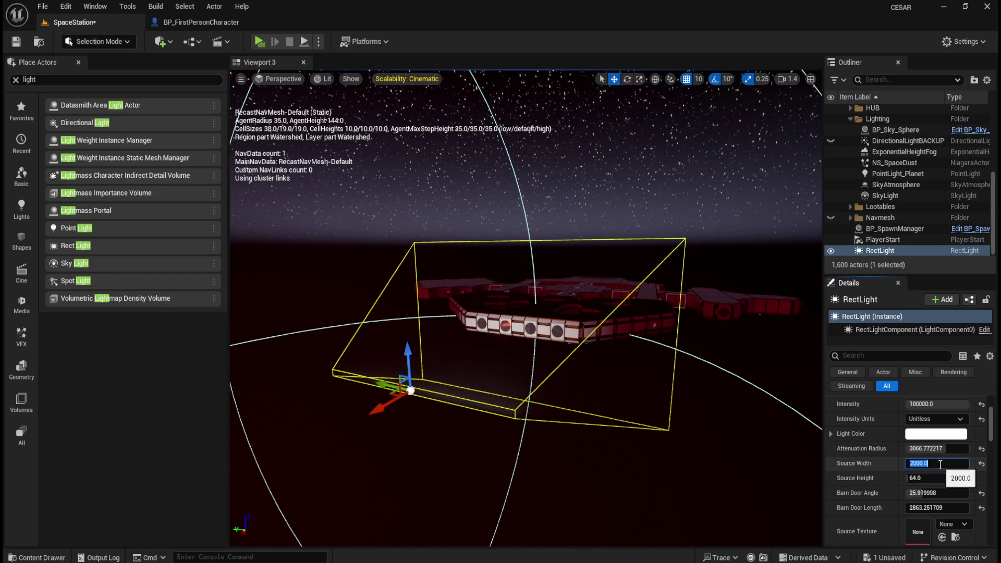
type("4000")
key("Return")
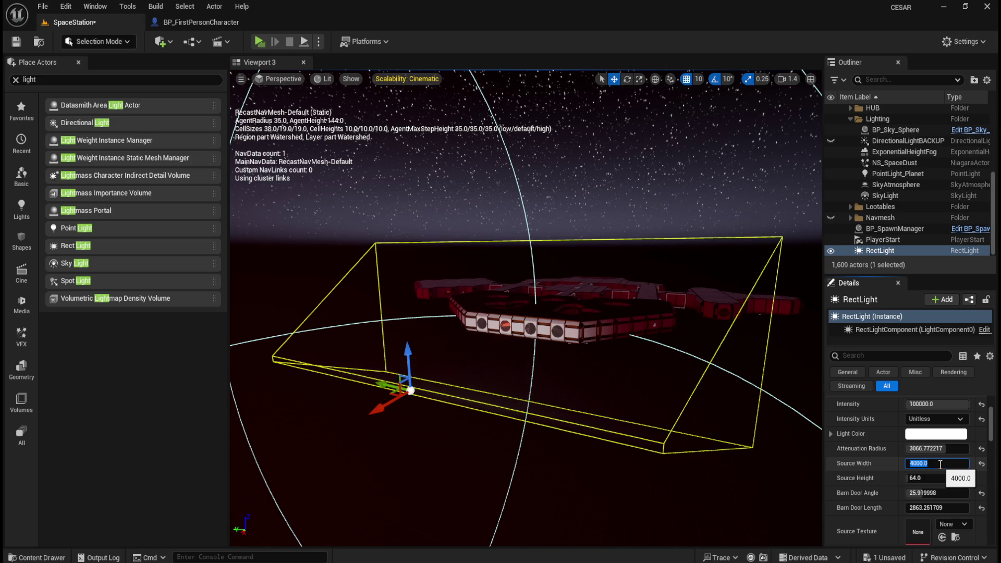
mouse_move(925, 477)
left_mouse_down()
mouse_move(965, 477)
mouse_move(913, 492)
mouse_move(946, 507)
left_mouse_up()
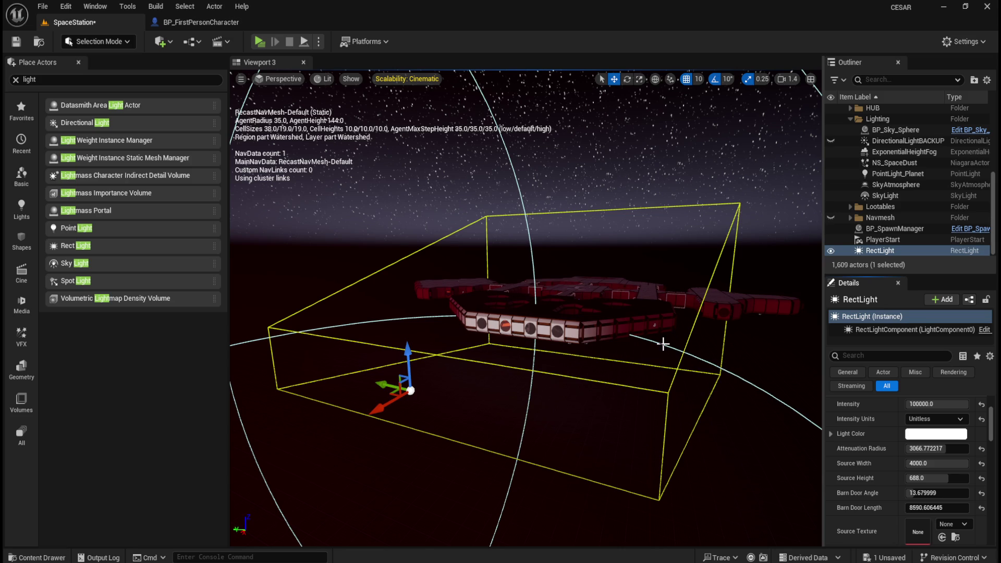
mouse_move(674, 342)
left_mouse_down()
mouse_move(670, 316)
mouse_move(675, 335)
left_mouse_up()
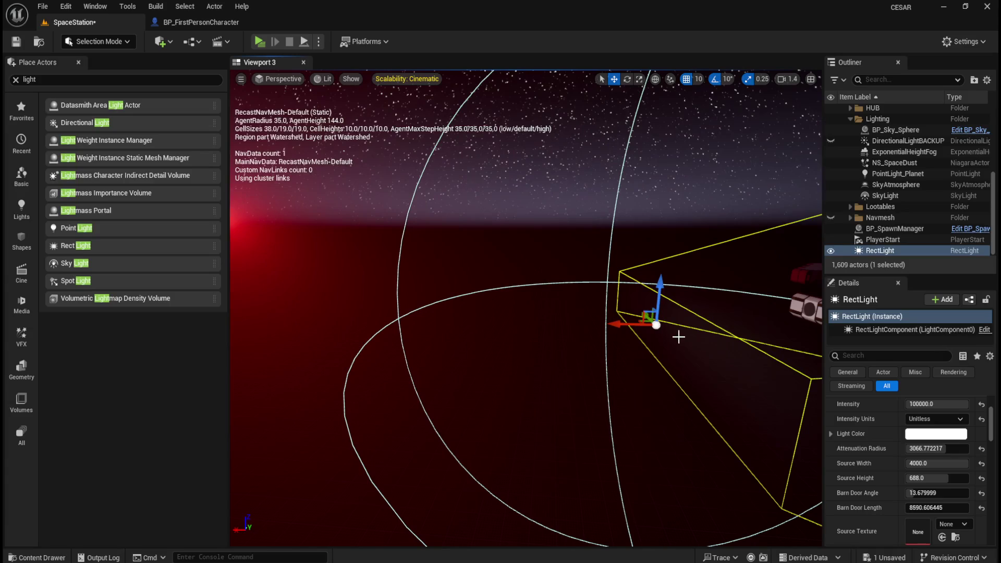
Darken PointLight_Planet's red colour (FF2828FF) slightly, then reselect the RectLight
left_click(900, 174)
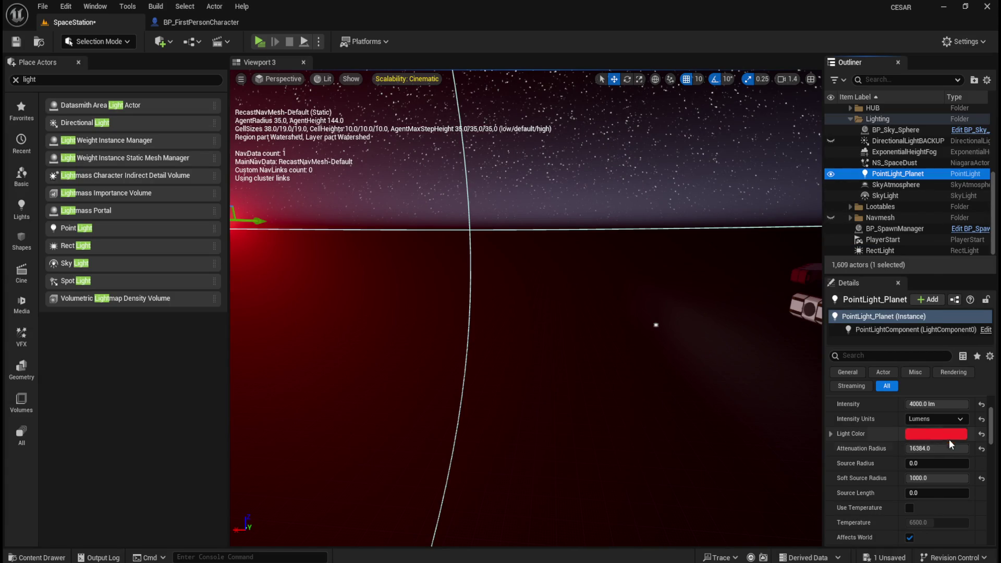
left_click(936, 435)
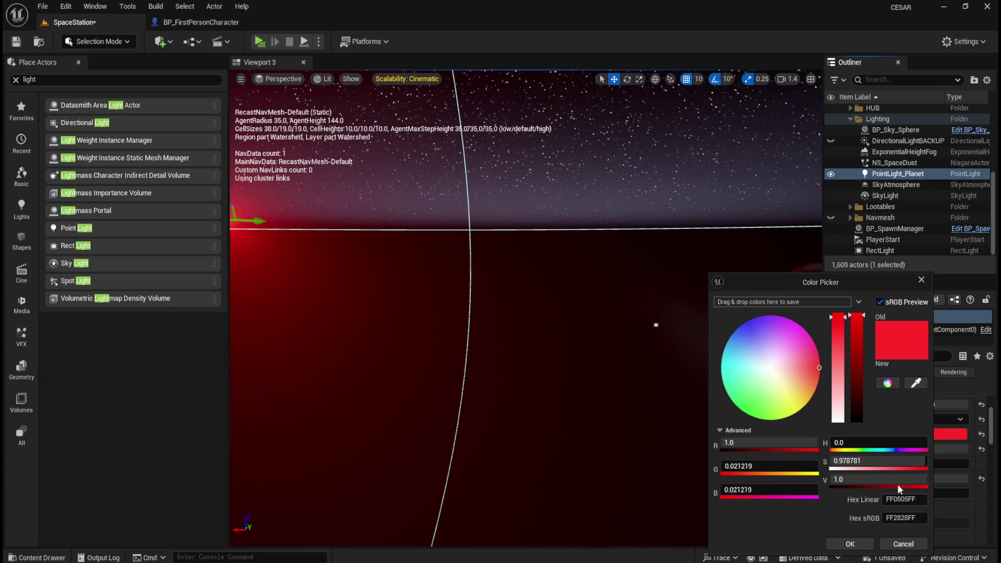
key("f")
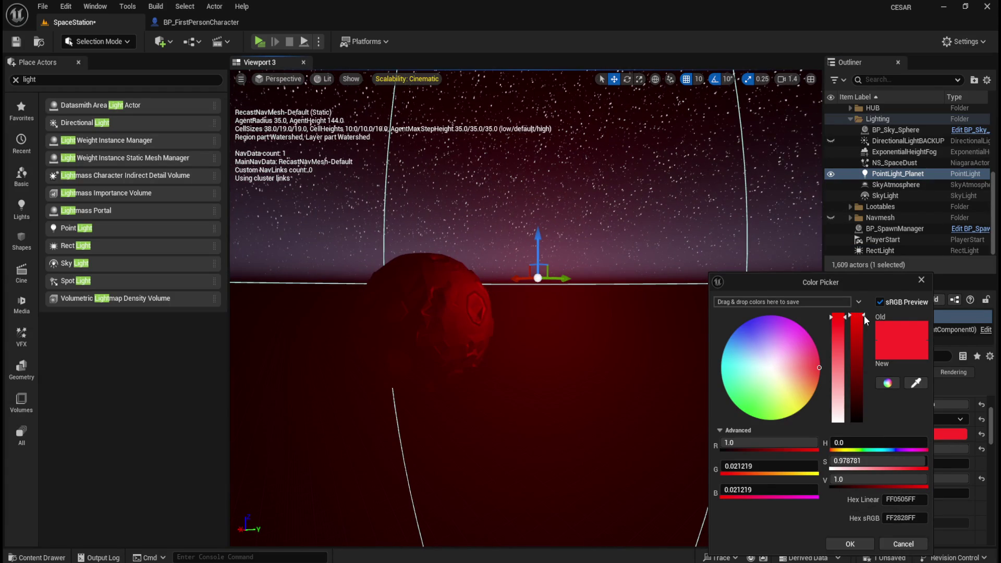
mouse_move(855, 316)
left_mouse_down()
mouse_move(855, 325)
mouse_move(867, 279)
left_mouse_up()
left_click(855, 543)
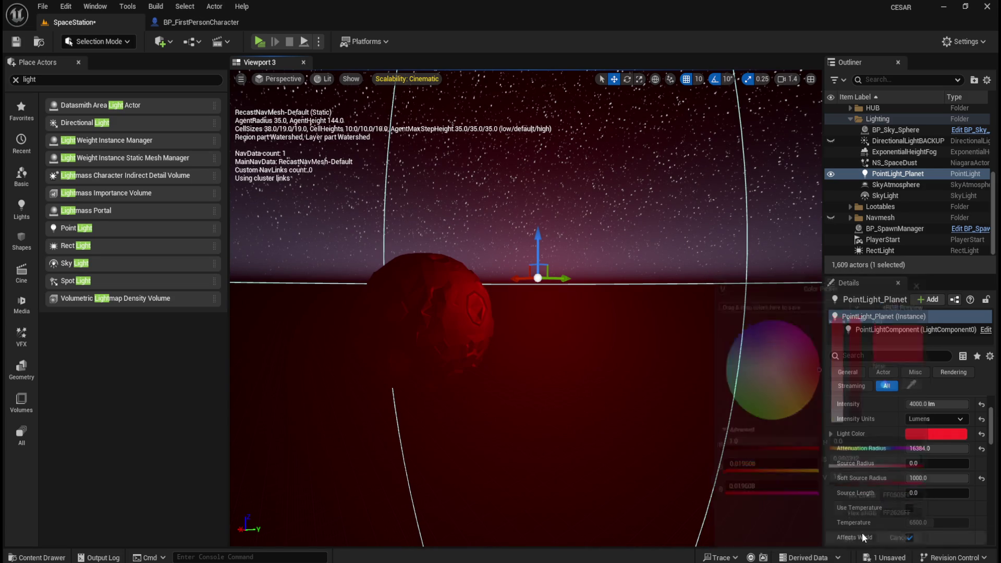
left_click(882, 251)
Give the RectLight a red hex light colour and view the red-lit corridor portholes
key("f")
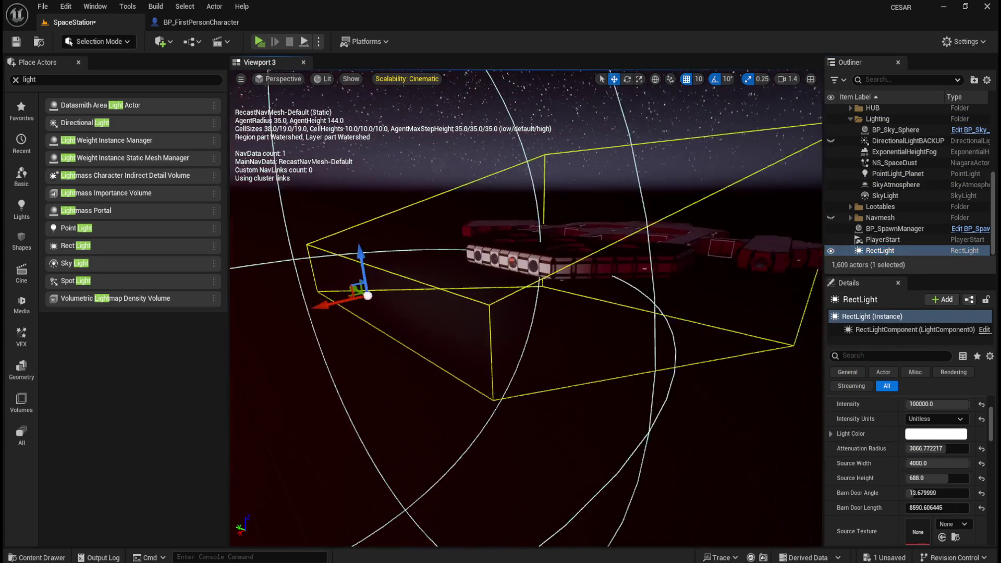
left_click(917, 433)
left_click(895, 501)
left_click(824, 543)
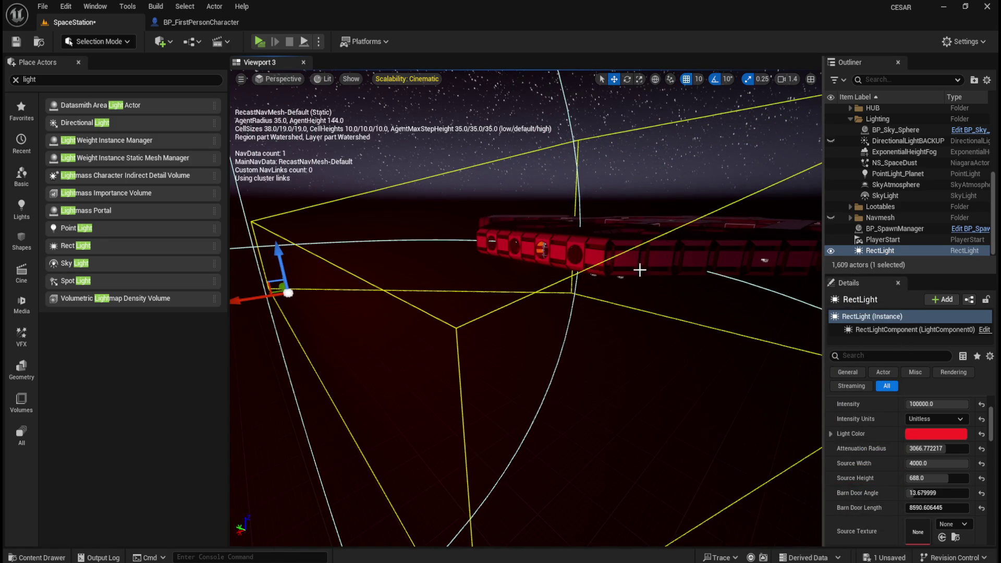
scroll(649, 249, "up", 10)
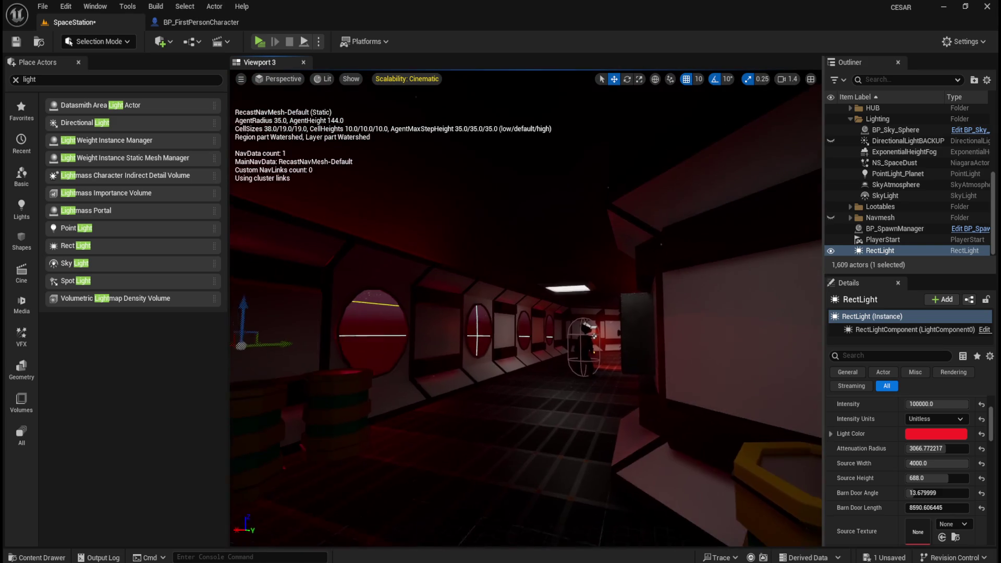
key("f")
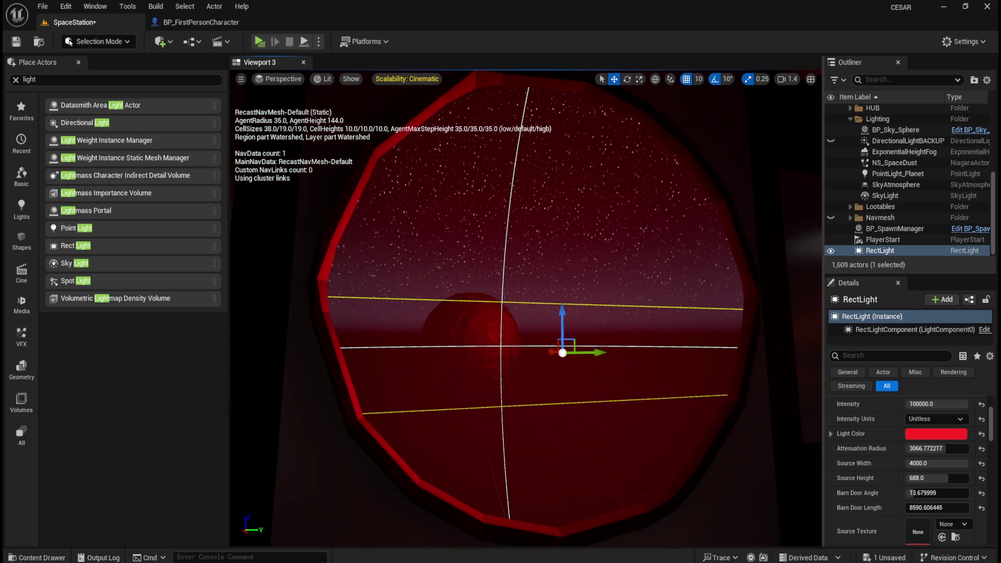
scroll(608, 431, "down", 5)
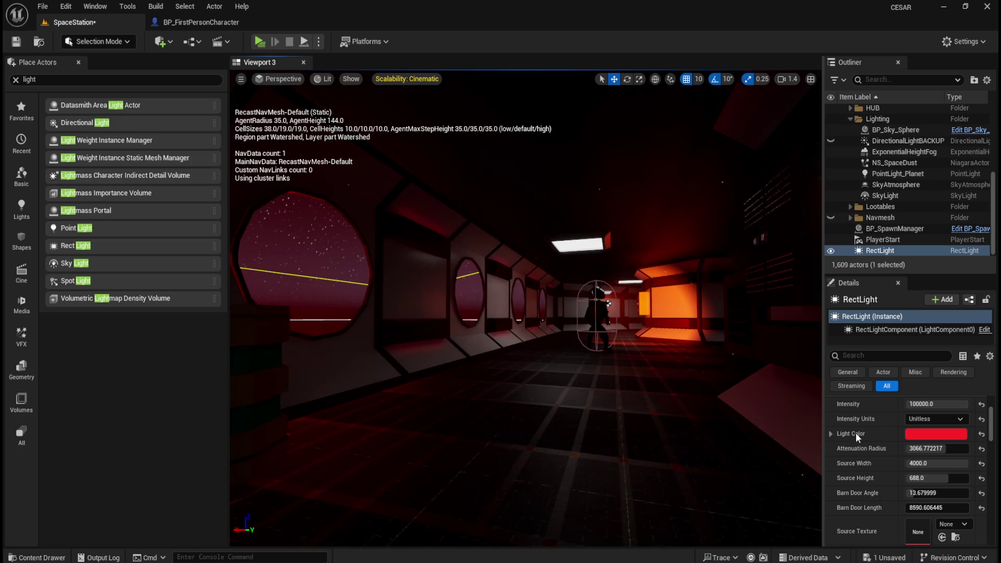
key("ctrl+z")
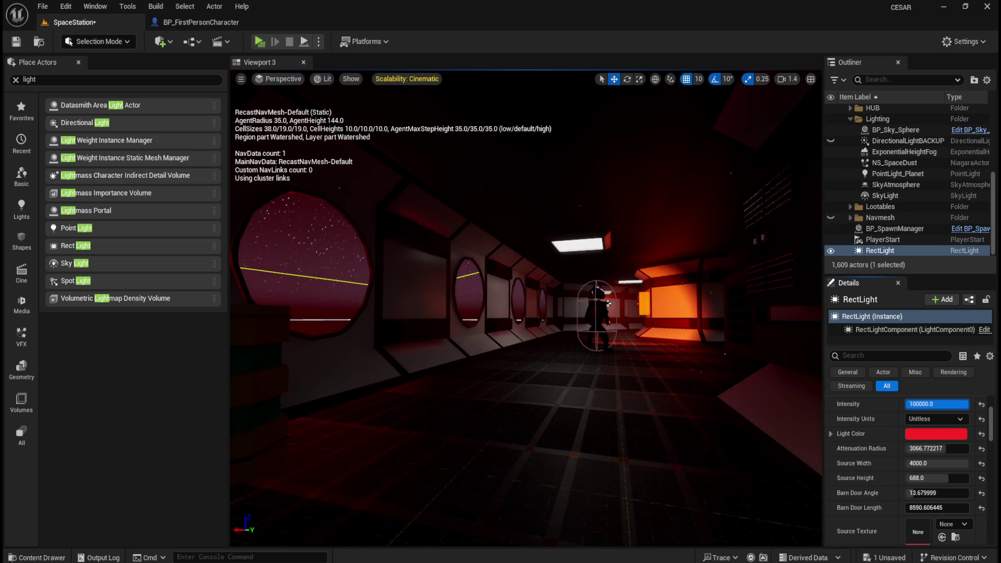
key("ctrl+y")
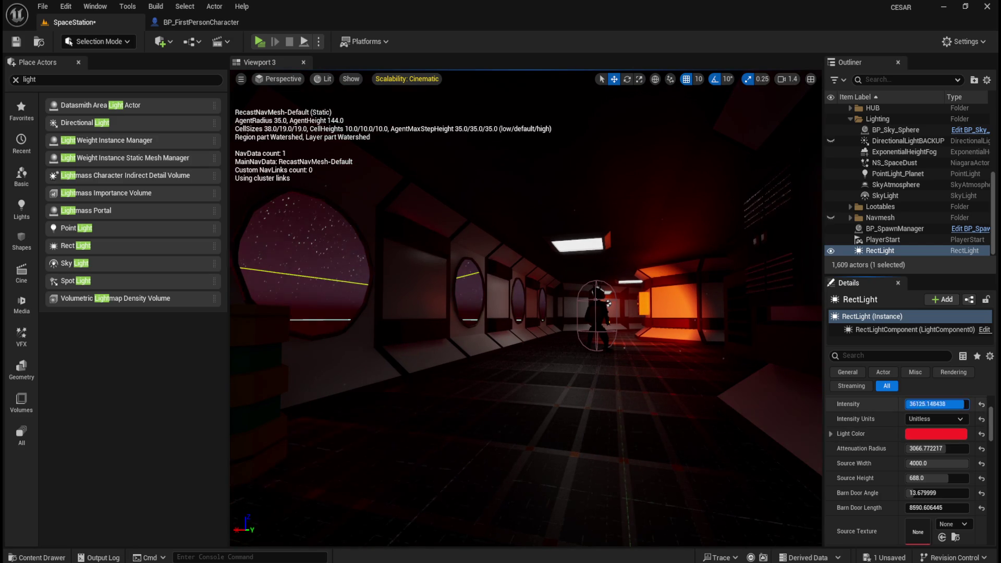
key("ctrl+y")
key("ctrl+z")
key("ctrl+y")
key("ctrl+z")
key("ctrl+y")
key("ctrl+z")
key("ctrl+y")
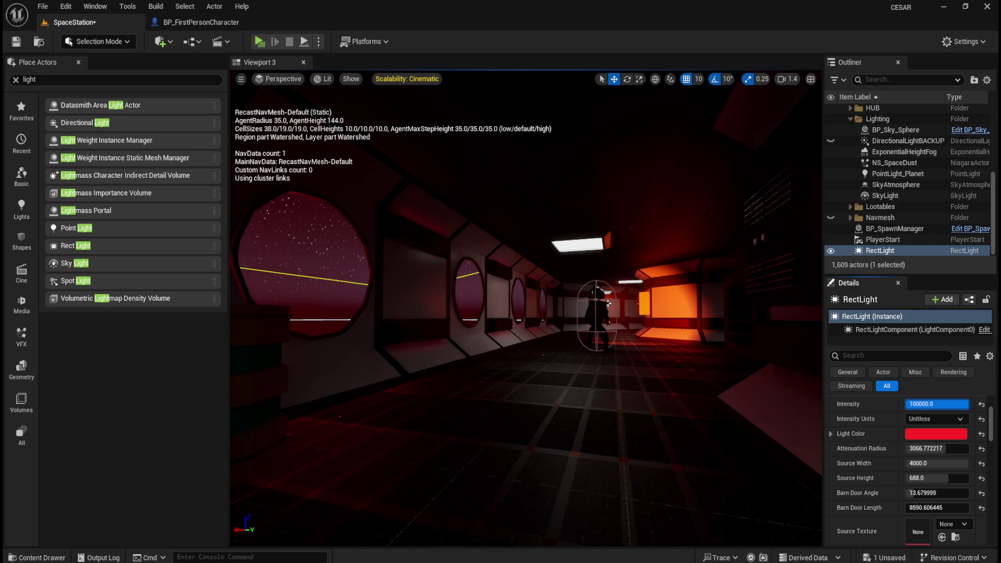
left_click_drag(588, 377, 734, 442)
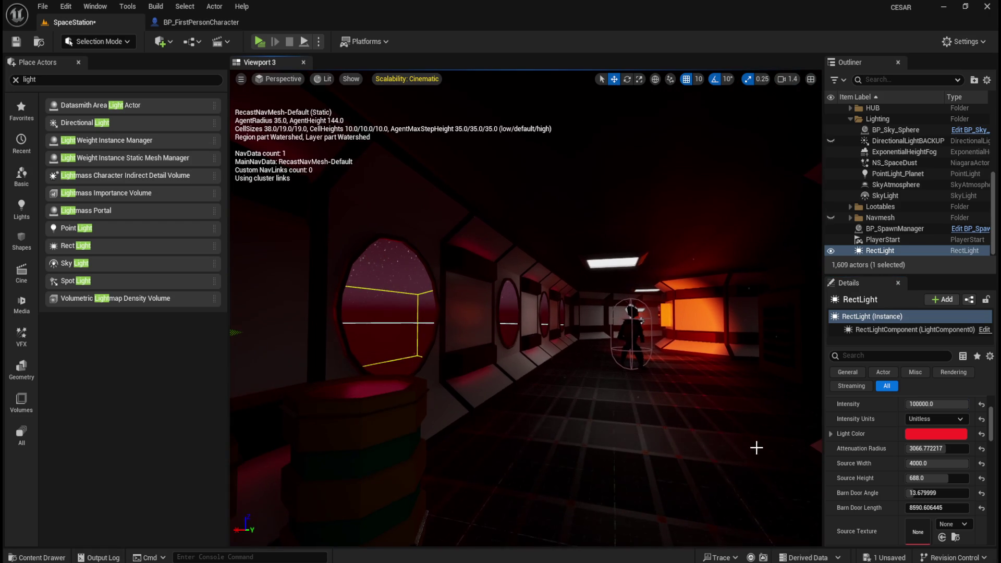
mouse_move(515, 406)
left_mouse_down()
mouse_move(516, 339)
mouse_move(537, 401)
mouse_move(526, 365)
left_mouse_up()
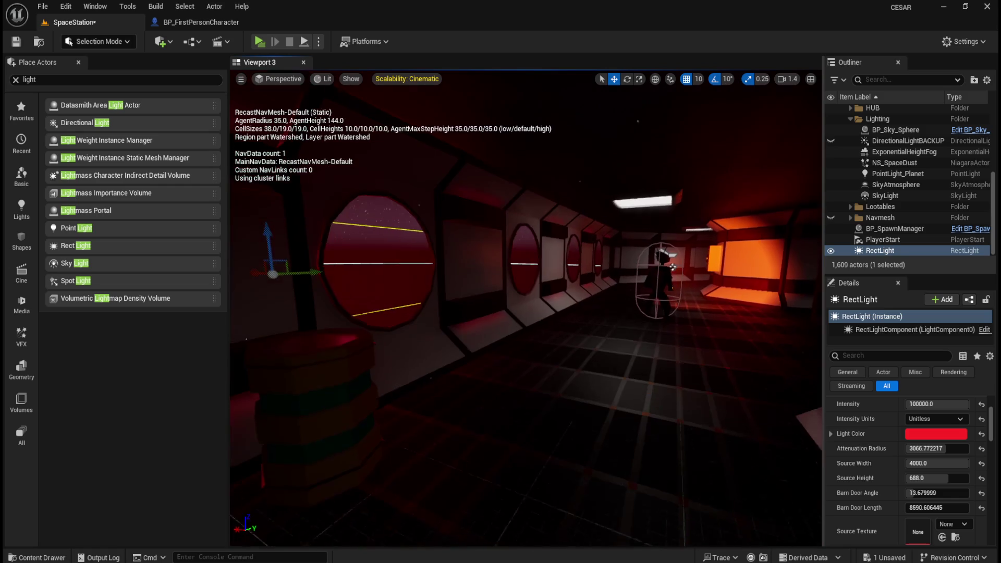
Set the RectLight's Barn Door Angle to 90, then settle on 50
left_click(917, 494)
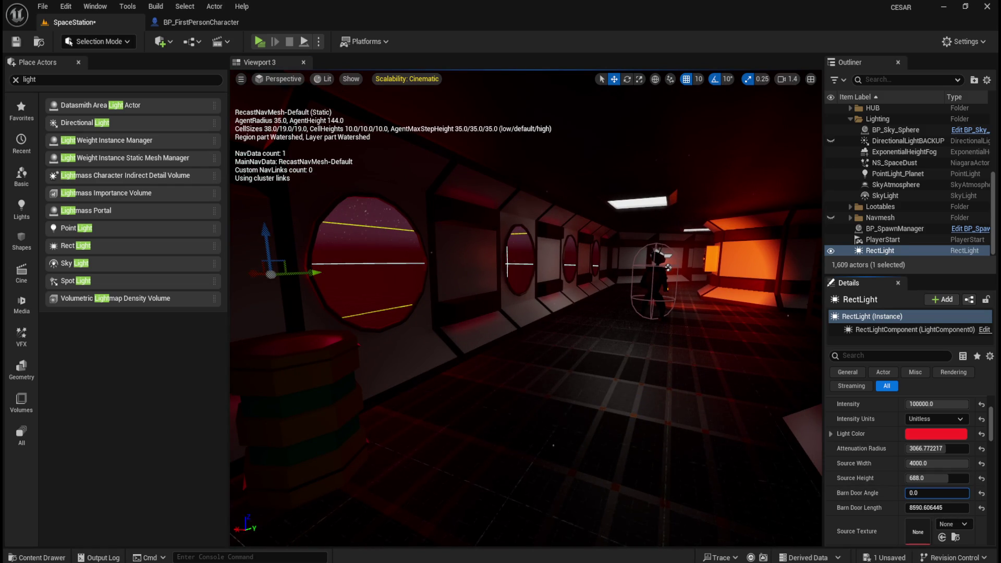
type("90")
key("Return")
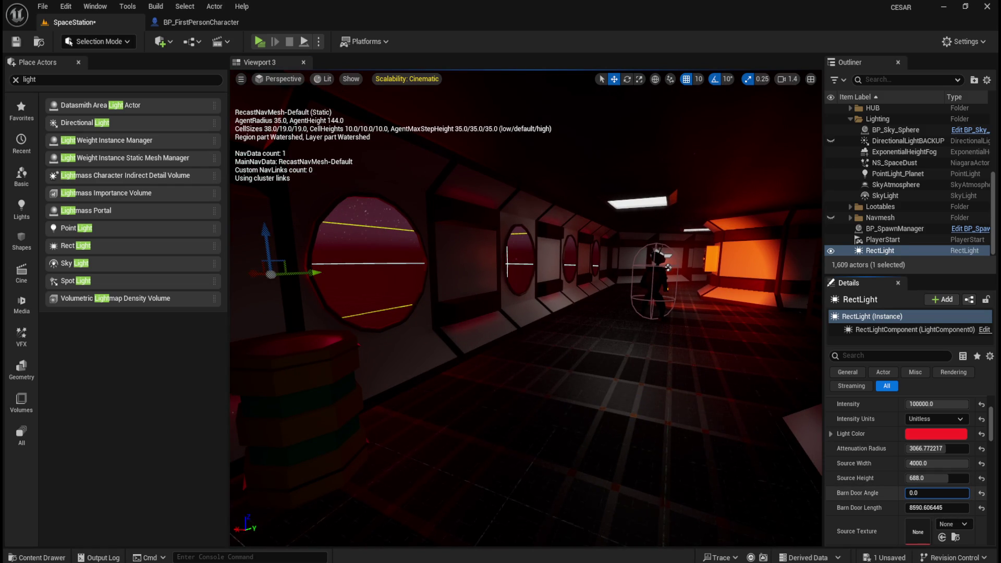
mouse_move(915, 494)
left_mouse_down()
mouse_move(964, 494)
mouse_move(938, 494)
left_mouse_up()
type("50")
key("Return")
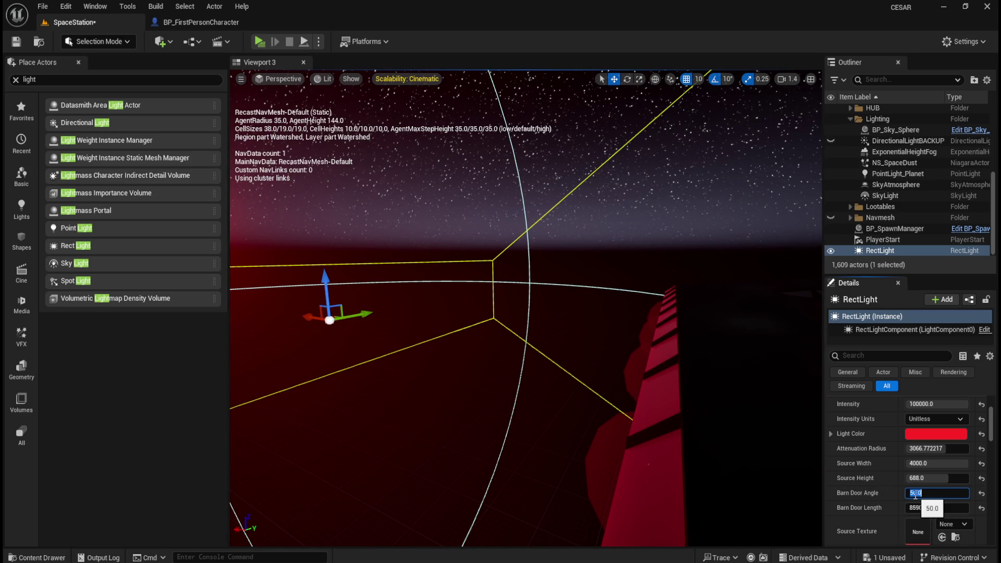
Fly into the lit corridor and set Barn Door Length to 9000
mouse_move(726, 465)
left_mouse_down()
mouse_move(469, 339)
mouse_move(406, 360)
left_mouse_up()
left_click_drag(539, 376, 543, 380)
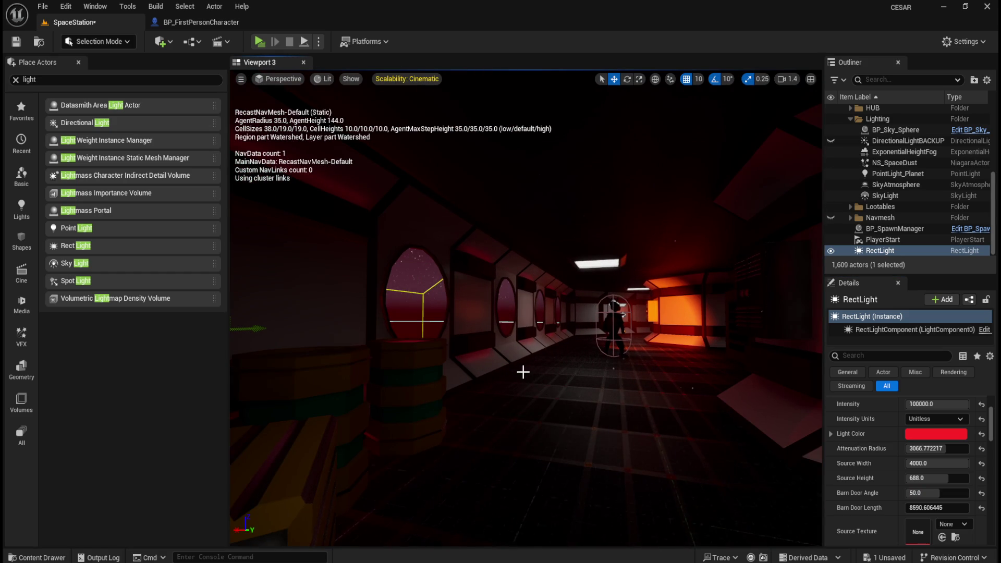
left_click_drag(670, 416, 672, 412)
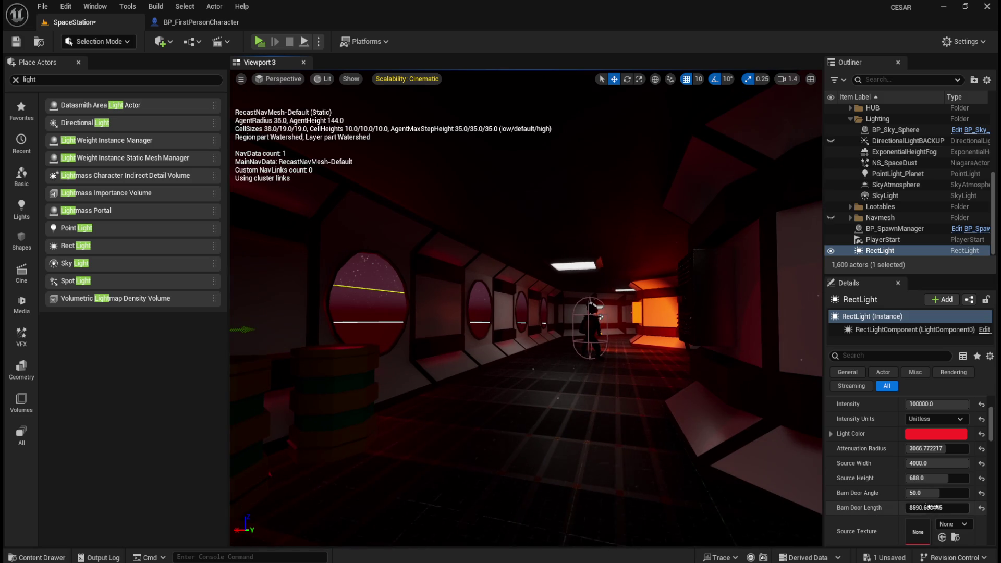
left_click(937, 508)
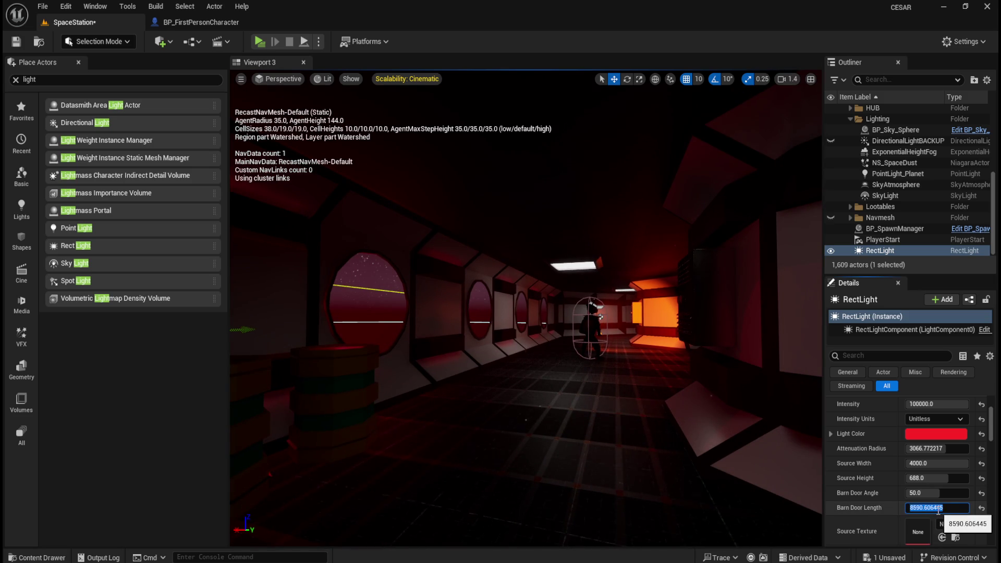
type("9000")
scroll(862, 492, "down", 4)
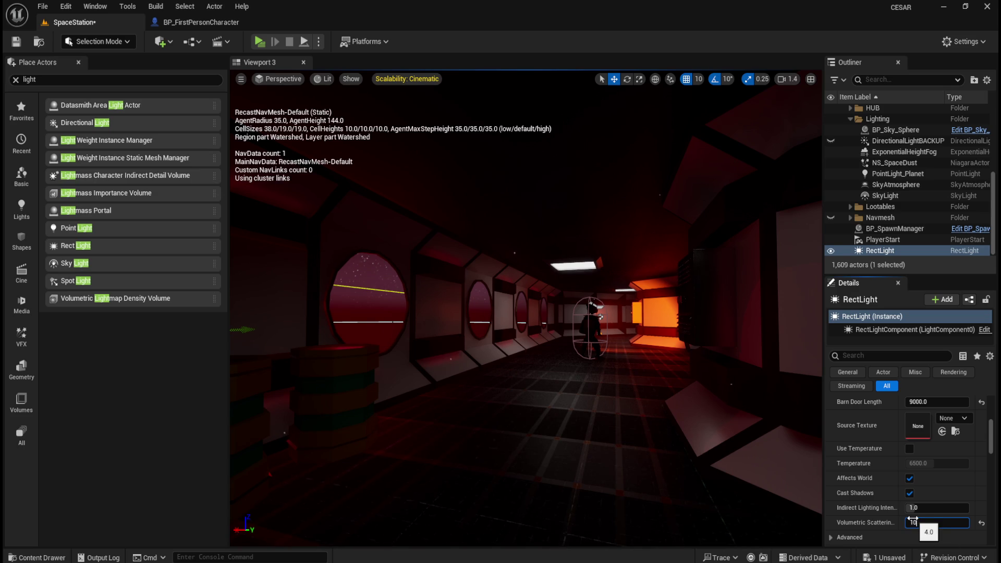
Enter 30 for Volumetric Scattering Intensity, then re-edit it toward 70
left_click_drag(675, 420, 636, 419)
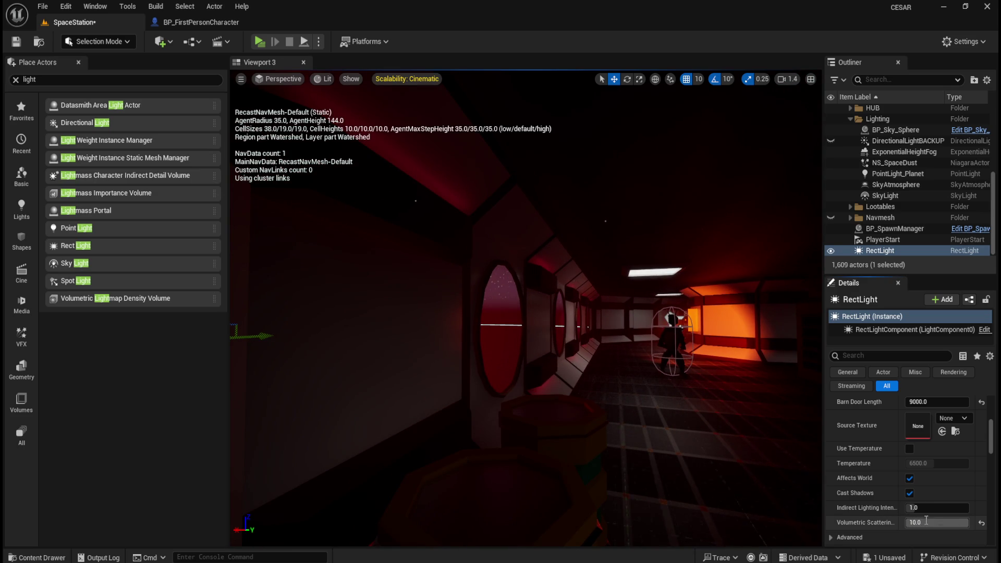
type("30")
key("Return")
left_click(936, 520)
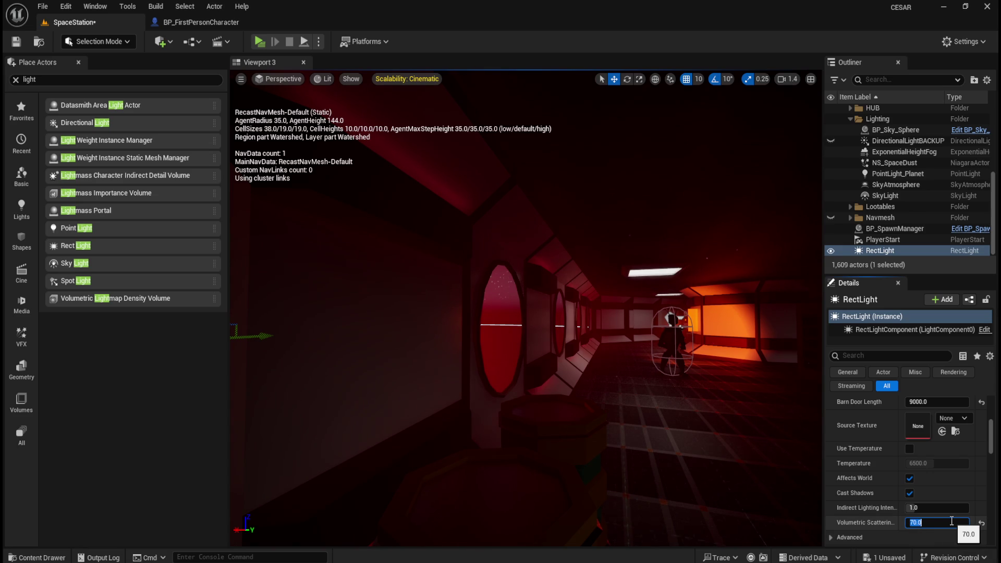
Fly through the corridor past the barrels to the round window
left_click_drag(521, 312, 511, 282)
mouse_move(598, 391)
left_mouse_down()
mouse_move(598, 412)
mouse_move(589, 406)
mouse_move(594, 391)
mouse_move(615, 396)
mouse_move(599, 375)
mouse_move(610, 394)
mouse_move(567, 405)
mouse_move(592, 419)
mouse_move(579, 411)
mouse_move(585, 438)
mouse_move(573, 434)
left_mouse_up()
scroll(570, 456, "down", 3)
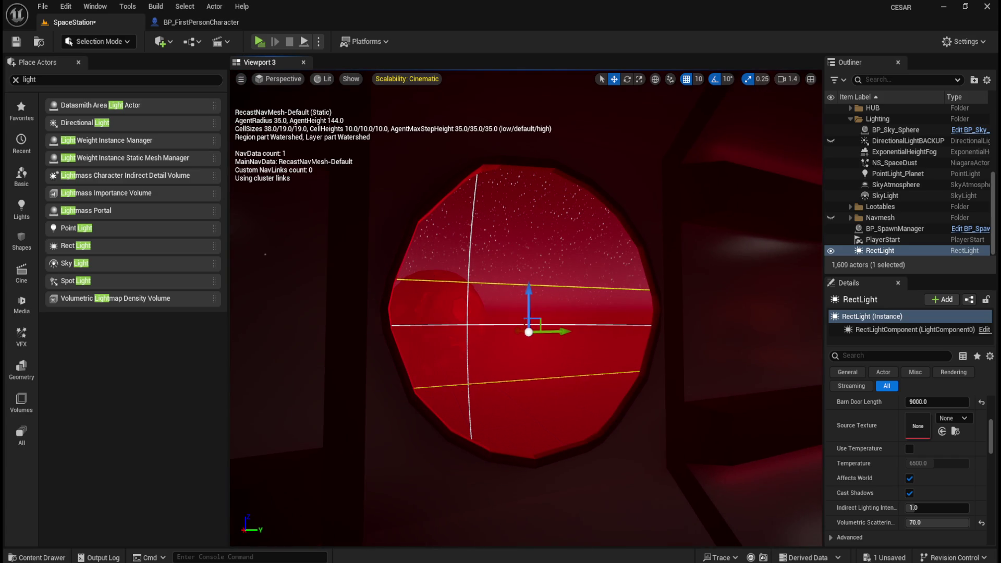
mouse_move(520, 332)
left_mouse_down()
mouse_move(460, 315)
mouse_move(436, 335)
mouse_move(431, 307)
mouse_move(542, 341)
mouse_move(586, 341)
mouse_move(511, 336)
mouse_move(542, 343)
mouse_move(531, 341)
left_mouse_up()
Slide the RectLight along Y beside the porthole and set Indirect Lighting Intensity to 0.0
left_click_drag(539, 396, 538, 396)
left_click_drag(677, 385, 340, 344)
mouse_move(282, 324)
left_mouse_down()
mouse_move(365, 330)
mouse_move(255, 321)
mouse_move(305, 320)
mouse_move(233, 306)
mouse_move(303, 271)
mouse_move(245, 260)
mouse_move(231, 237)
mouse_move(294, 250)
left_mouse_up()
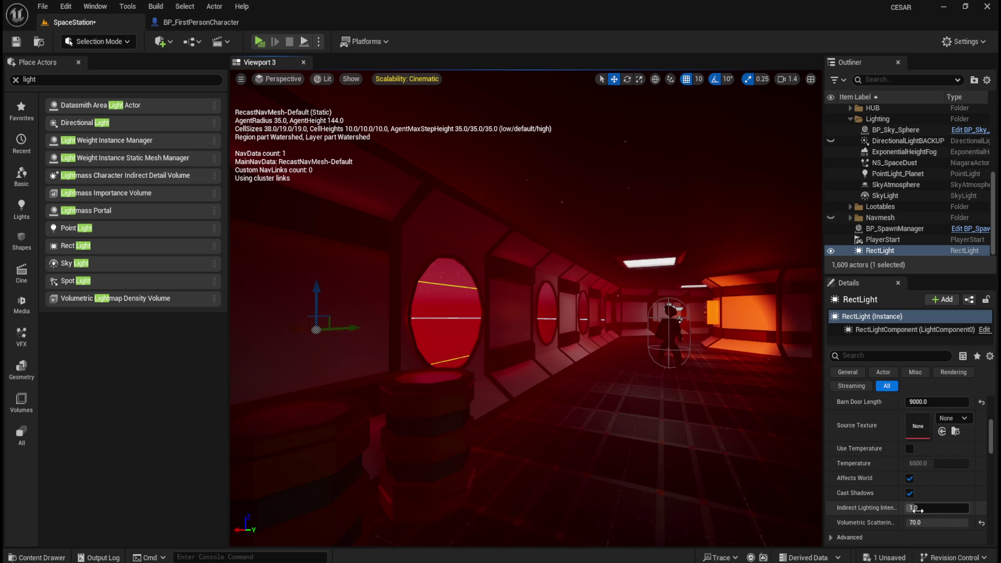
mouse_move(917, 509)
left_mouse_down()
mouse_move(933, 509)
mouse_move(913, 508)
left_mouse_up()
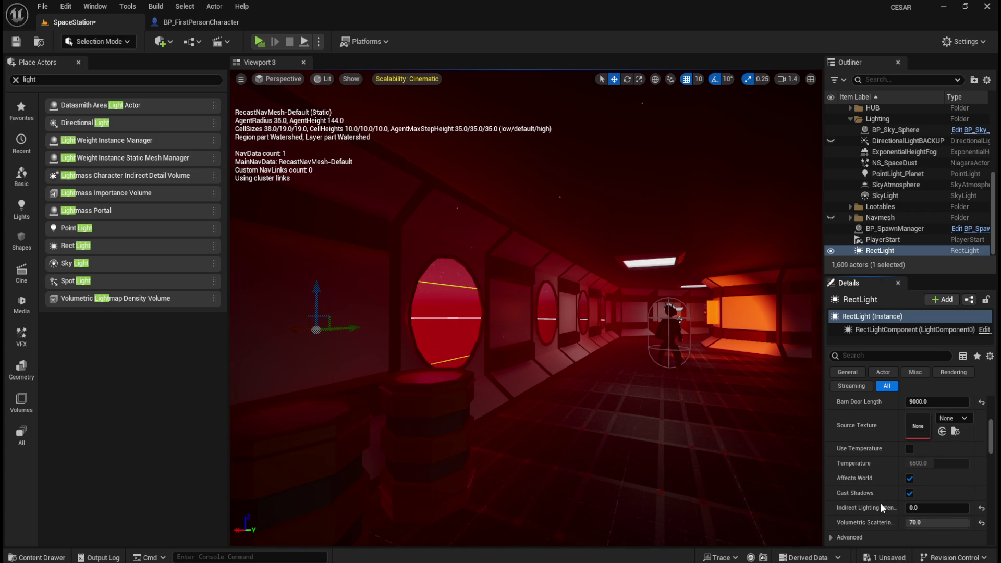
scroll(866, 478, "down", 4)
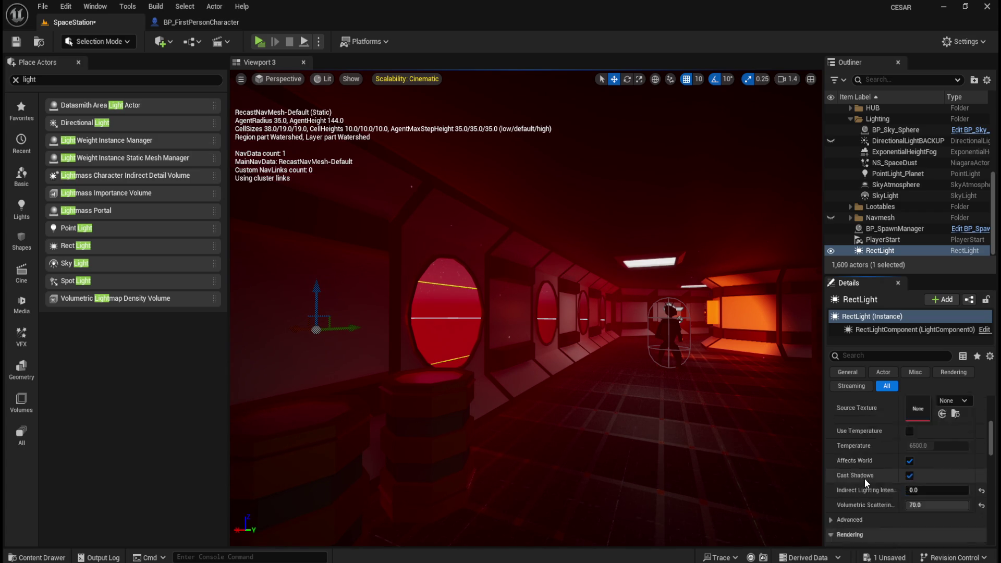
left_click(830, 449)
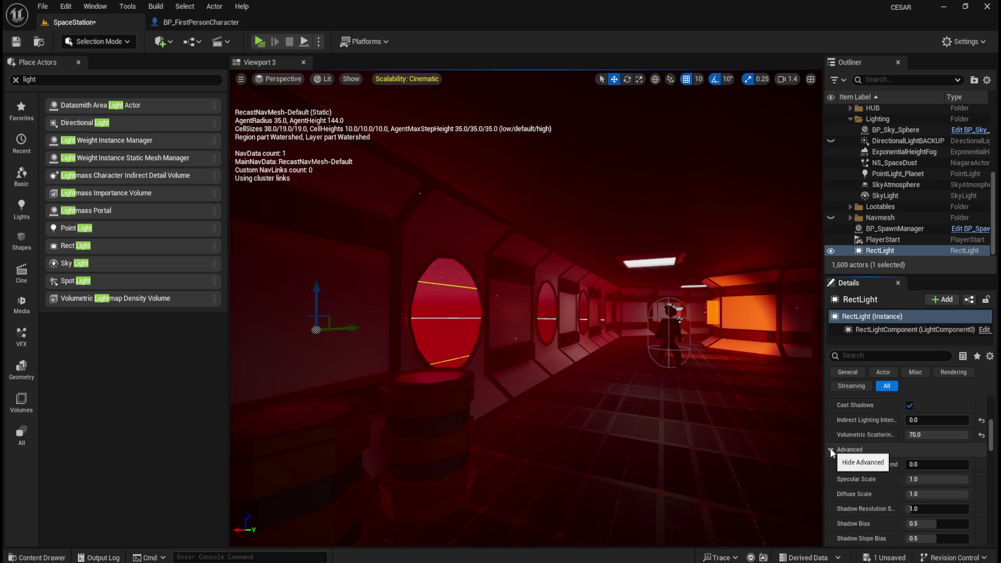
left_click(829, 448)
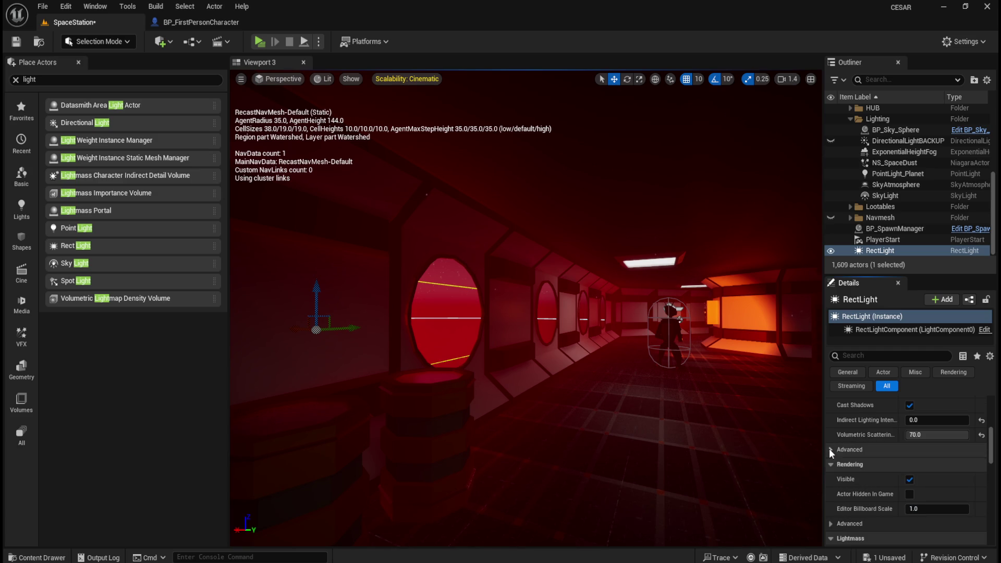
key("Up")
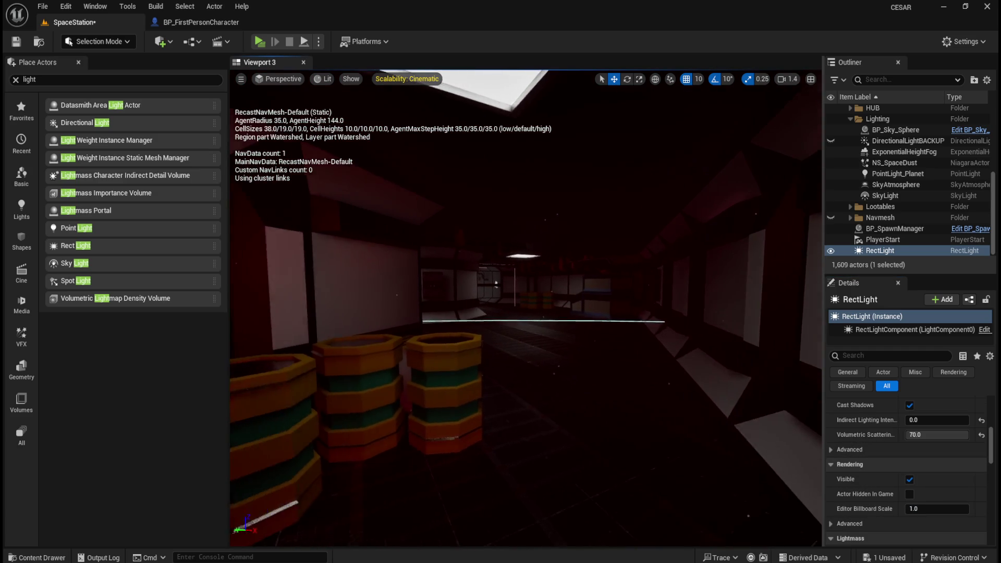
key("Up")
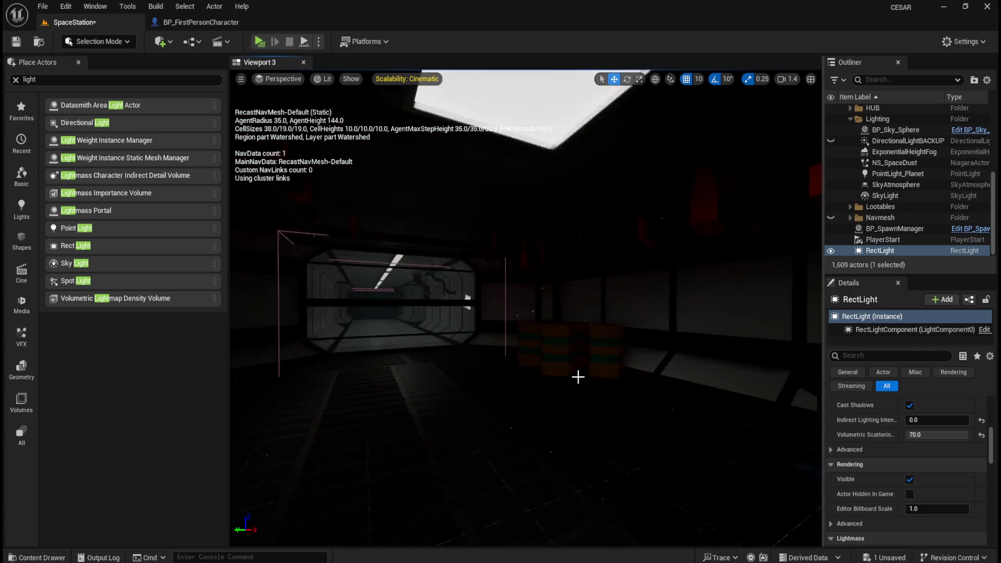
key("Up")
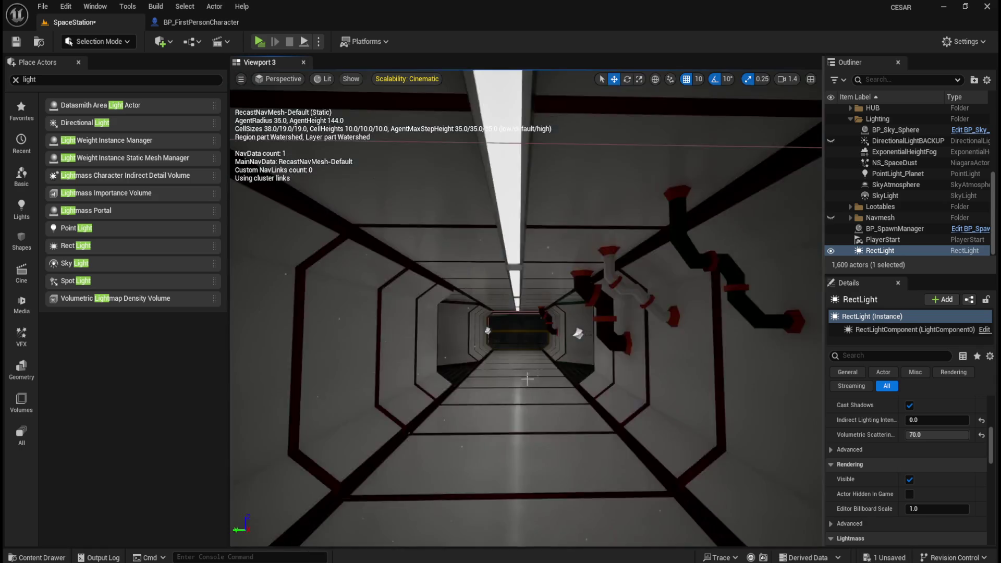
key("Up")
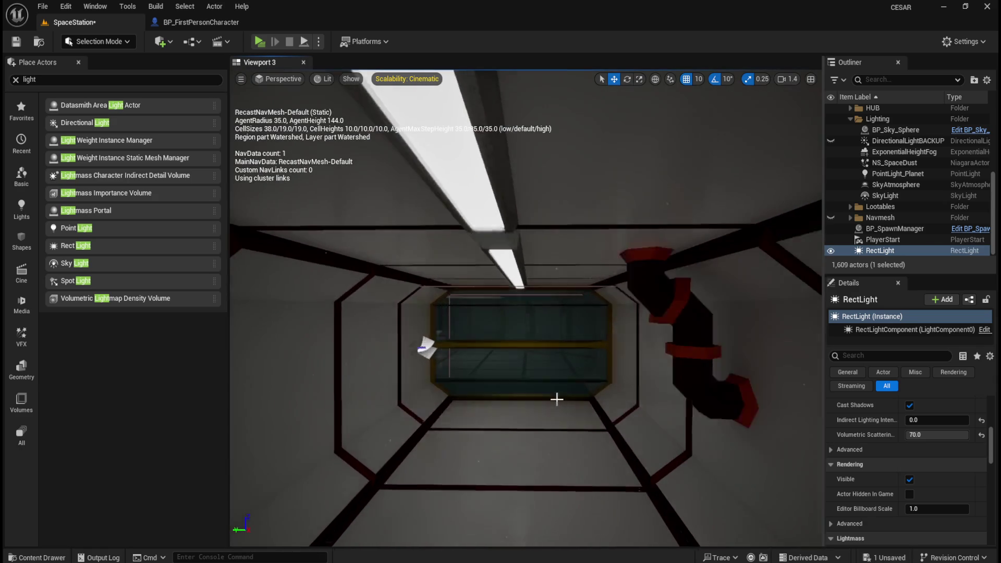
key("f")
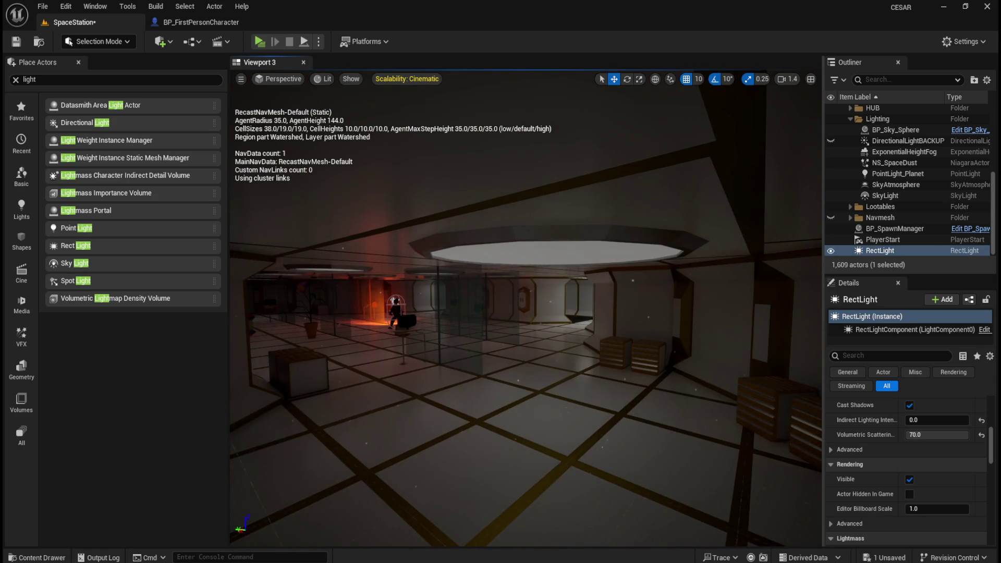
scroll(570, 393, "up", 2)
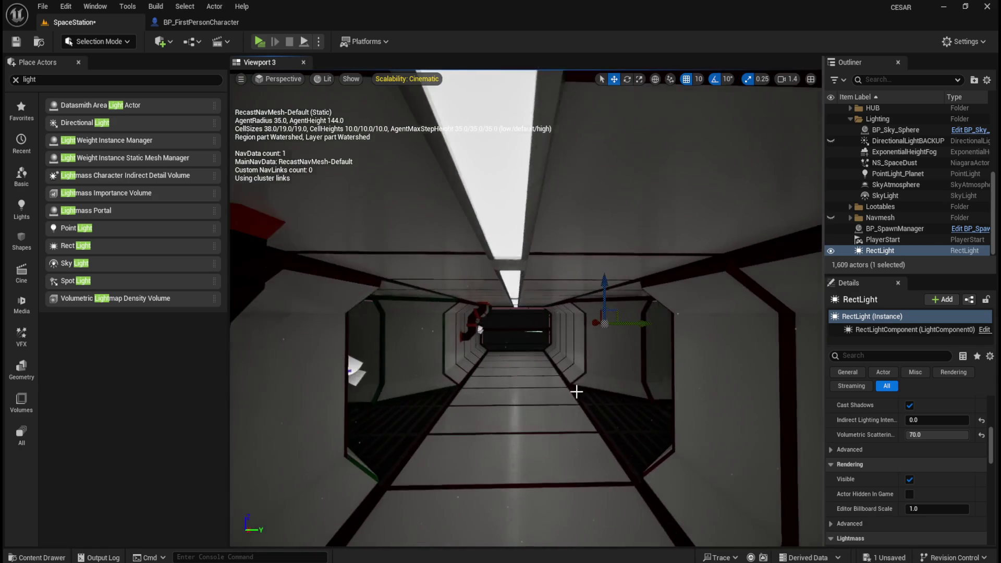
scroll(539, 360, "up", 5)
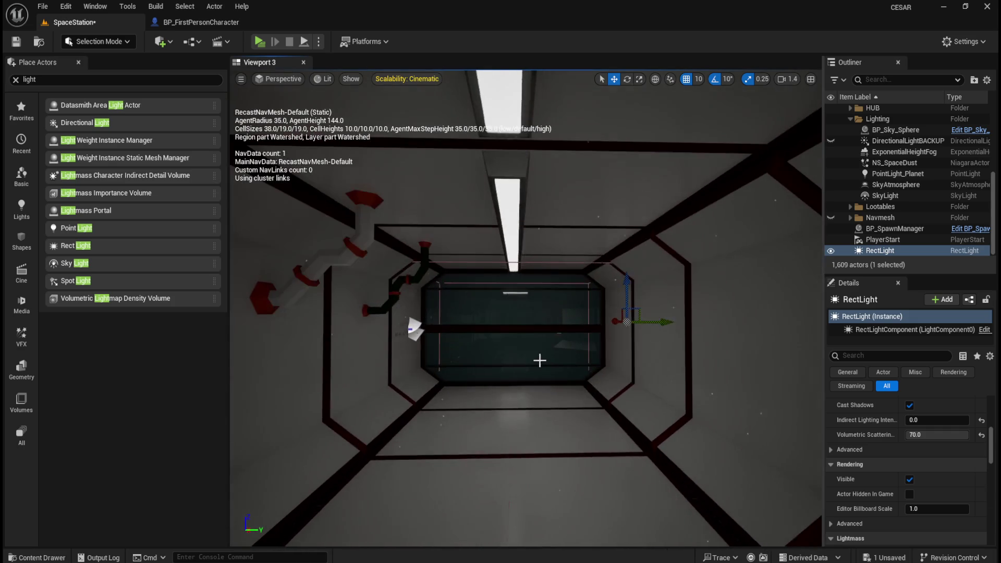
scroll(540, 360, "up", 5)
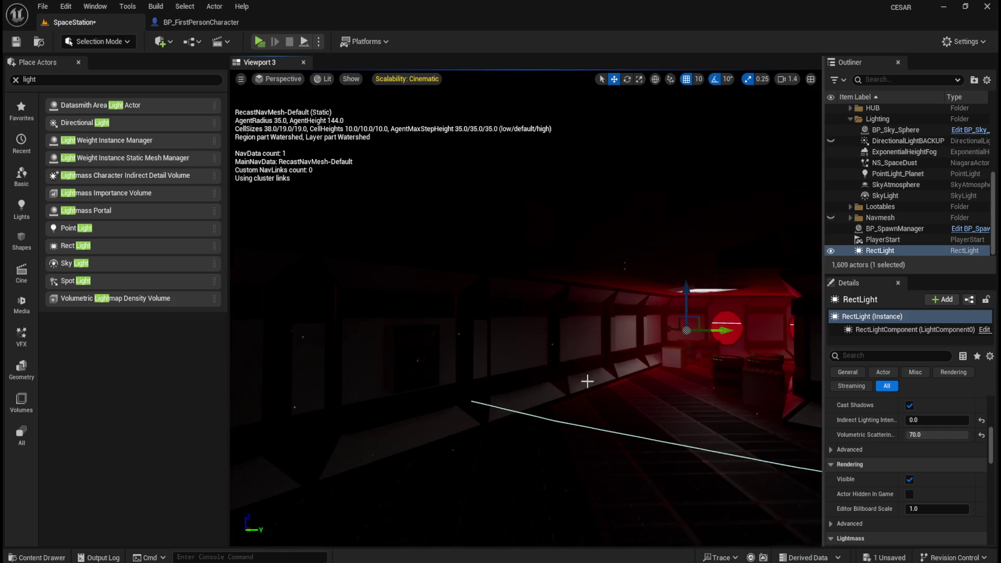
scroll(596, 383, "up", 5)
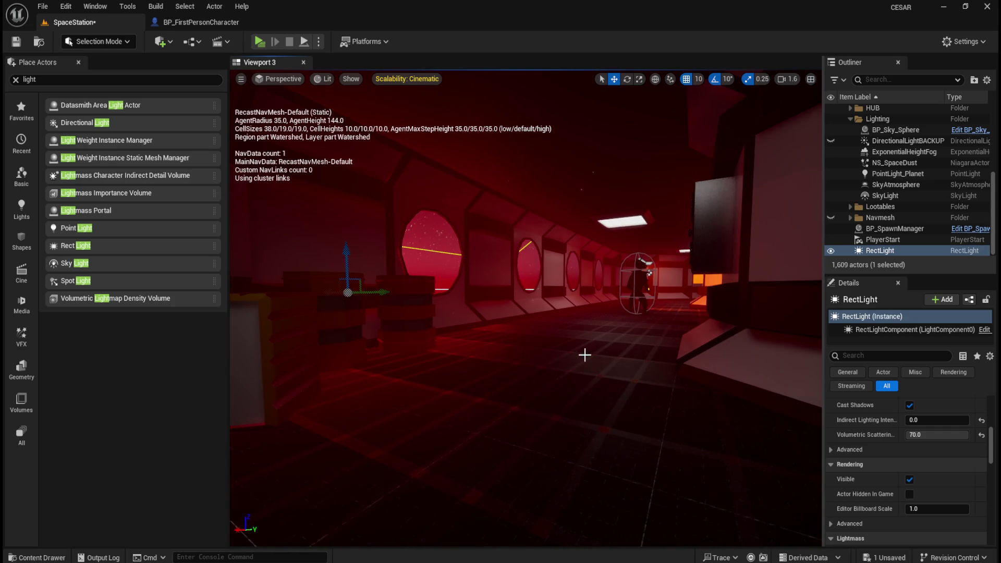
scroll(586, 353, "up", 5)
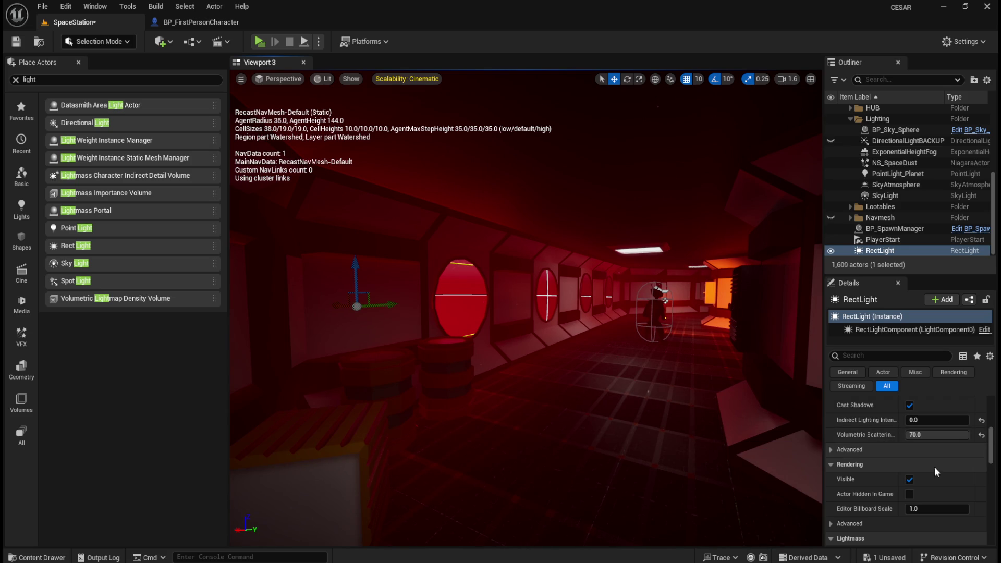
scroll(965, 480, "up", 5)
scroll(964, 488, "down", 3)
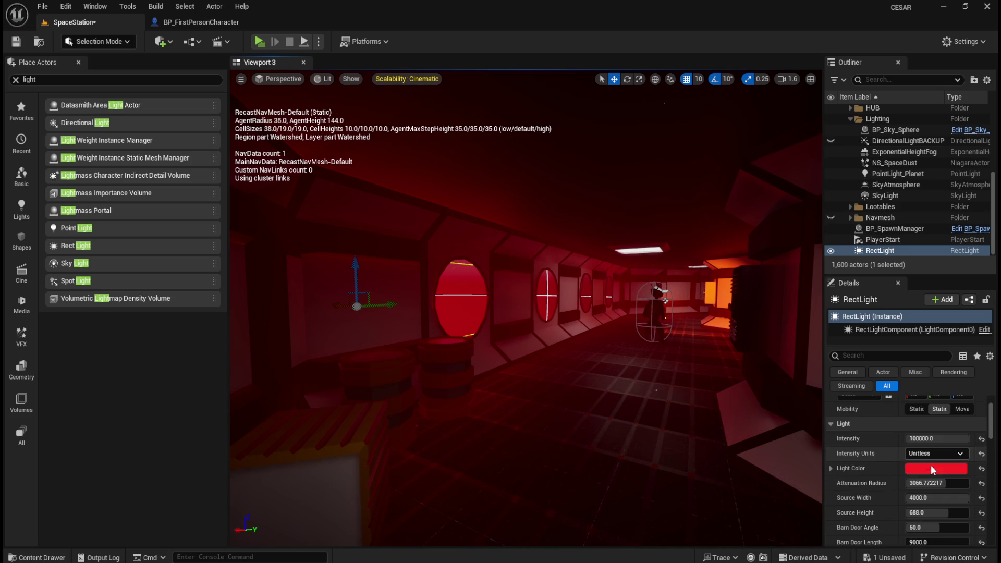
Reduce the RectLight's Attenuation Radius to 3000
mouse_move(949, 470)
left_mouse_down()
mouse_move(912, 470)
mouse_move(949, 470)
left_mouse_up()
left_click(916, 468)
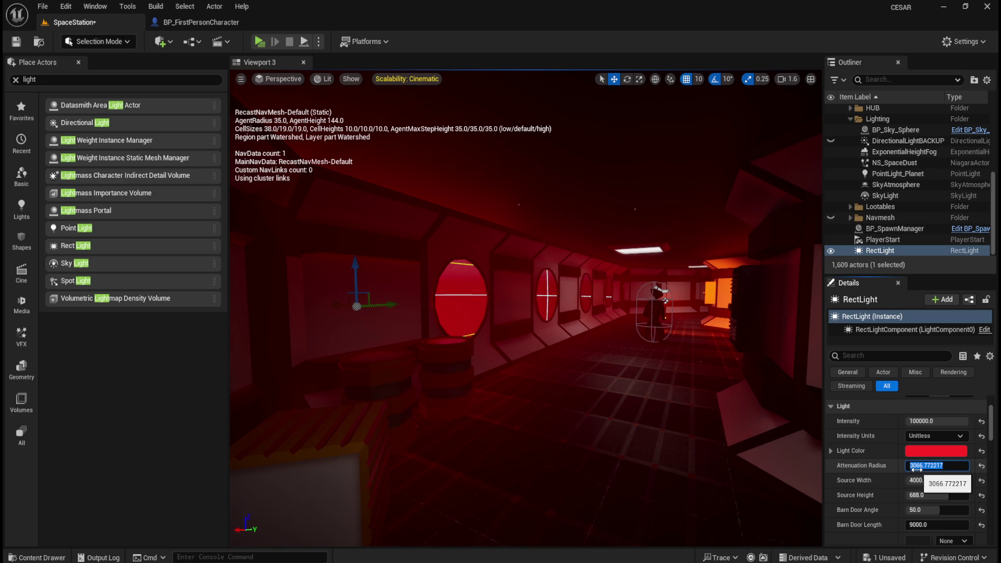
type("00")
key("Return")
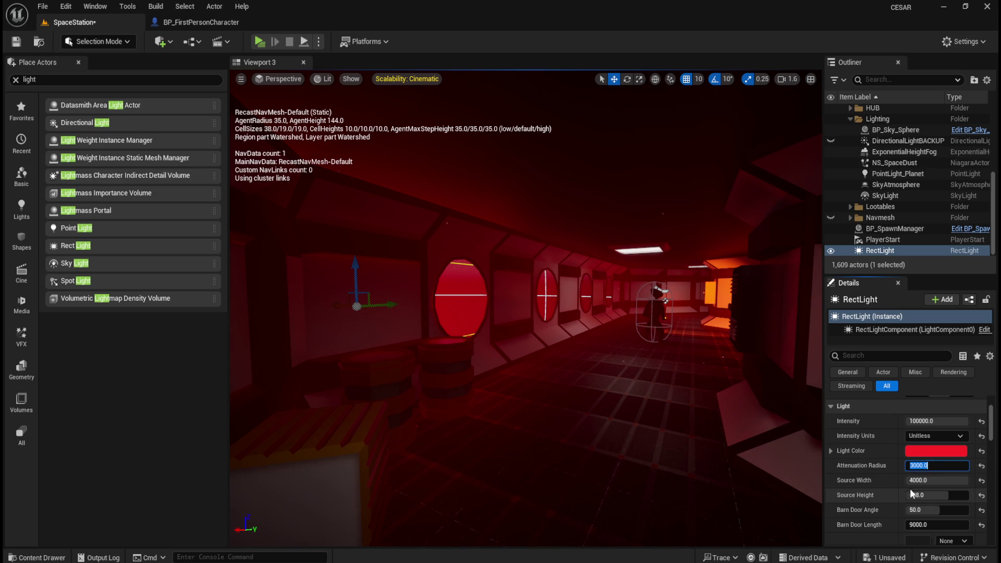
Try narrower Source Width and Height, undo both, and keep Barn Door Angle at 50
mouse_move(931, 480)
left_mouse_down()
mouse_move(908, 479)
mouse_move(959, 480)
mouse_move(911, 480)
left_mouse_up()
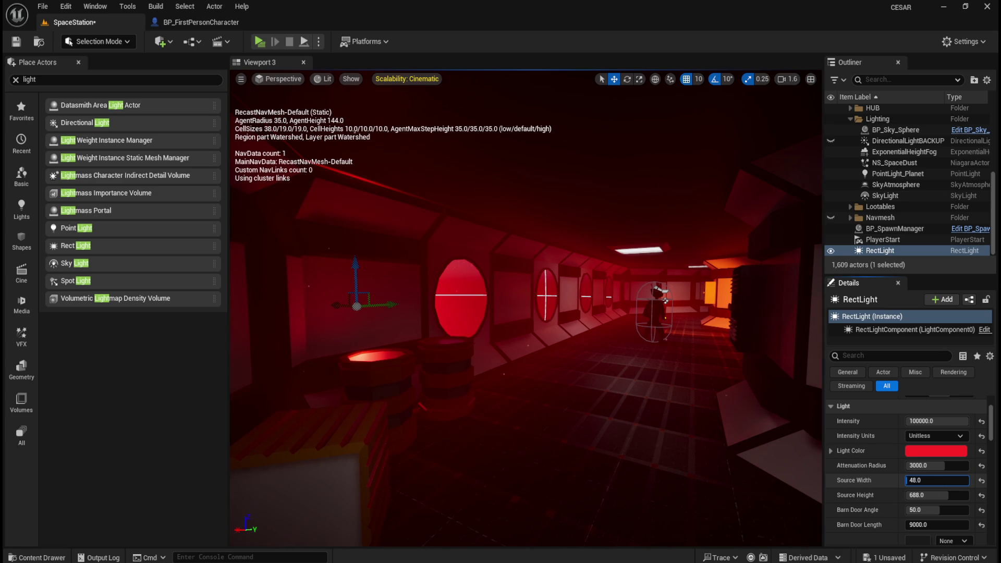
key("ctrl+z")
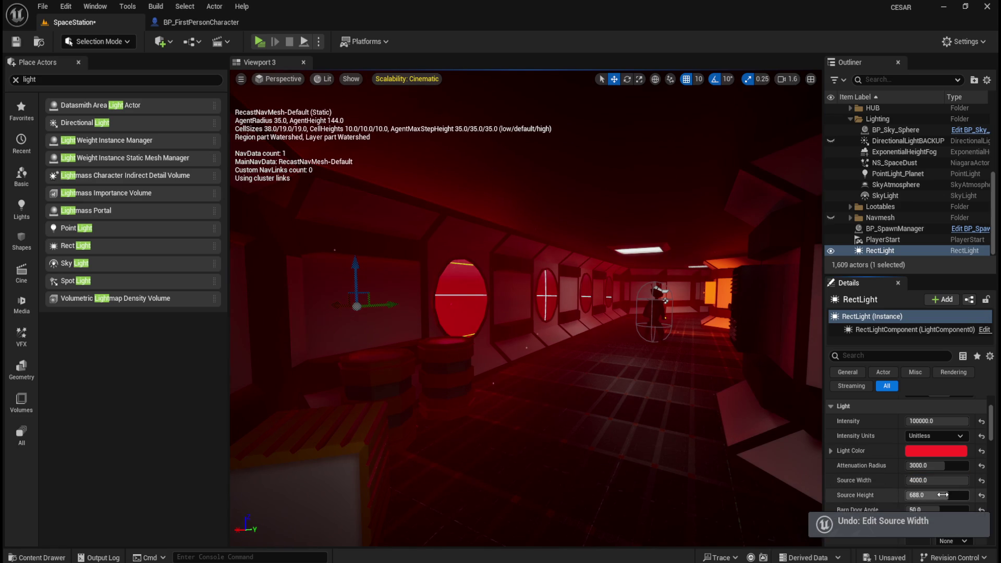
left_click_drag(942, 495, 917, 495)
key("Tab")
key("ctrl+z")
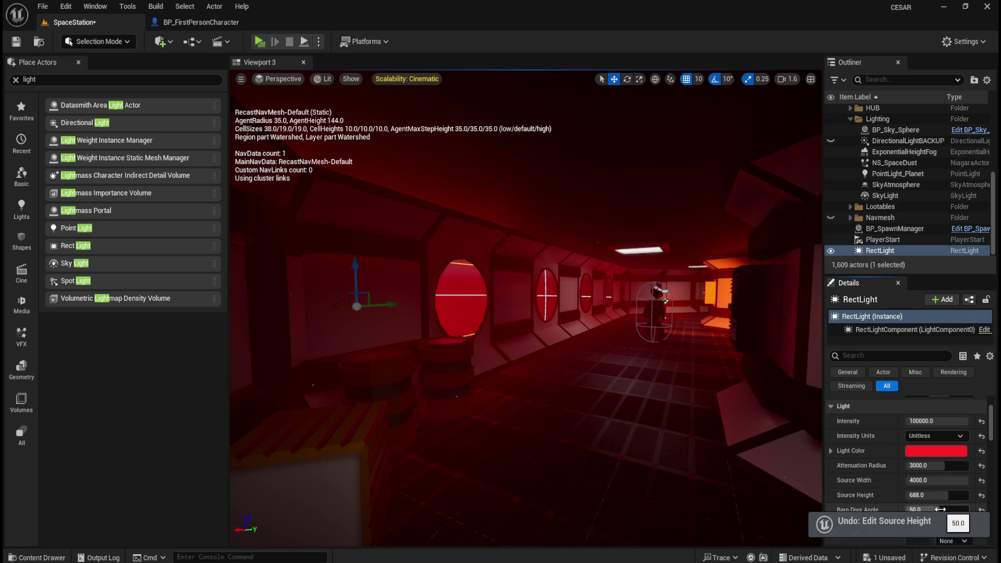
type("50")
key("Return")
Test Barn Door Length and Intensity changes, keeping 100000 intensity, then fly down the corridor
left_click_drag(936, 524, 922, 524)
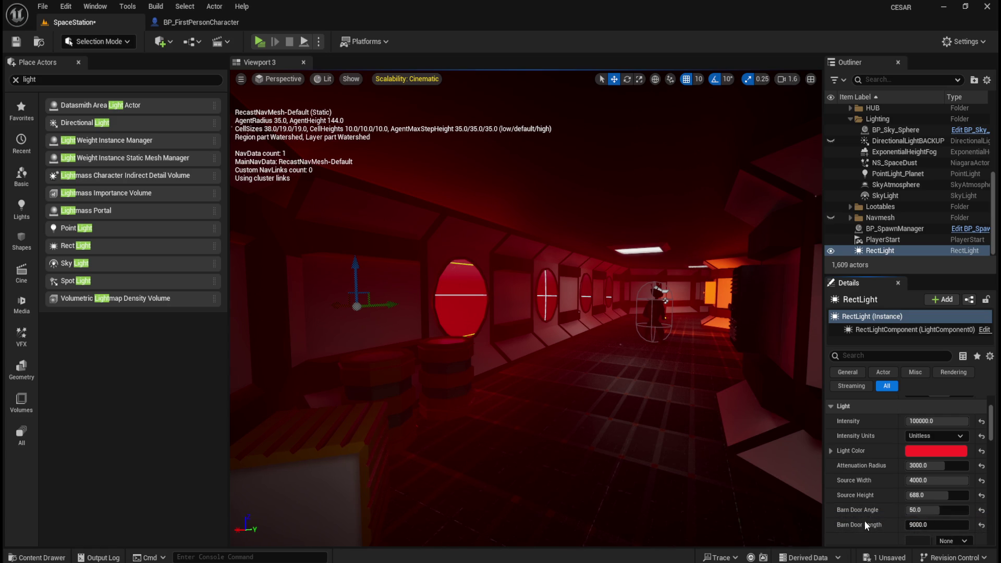
key("ctrl+z")
left_click(937, 421)
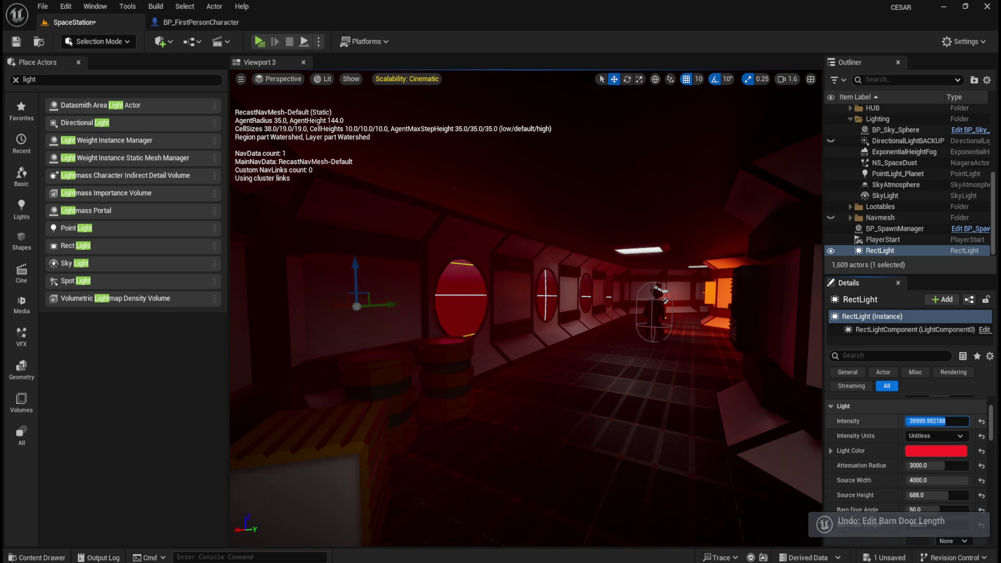
left_click_drag(937, 420, 968, 421)
mouse_move(640, 364)
left_mouse_down()
mouse_move(565, 358)
mouse_move(576, 358)
left_mouse_up()
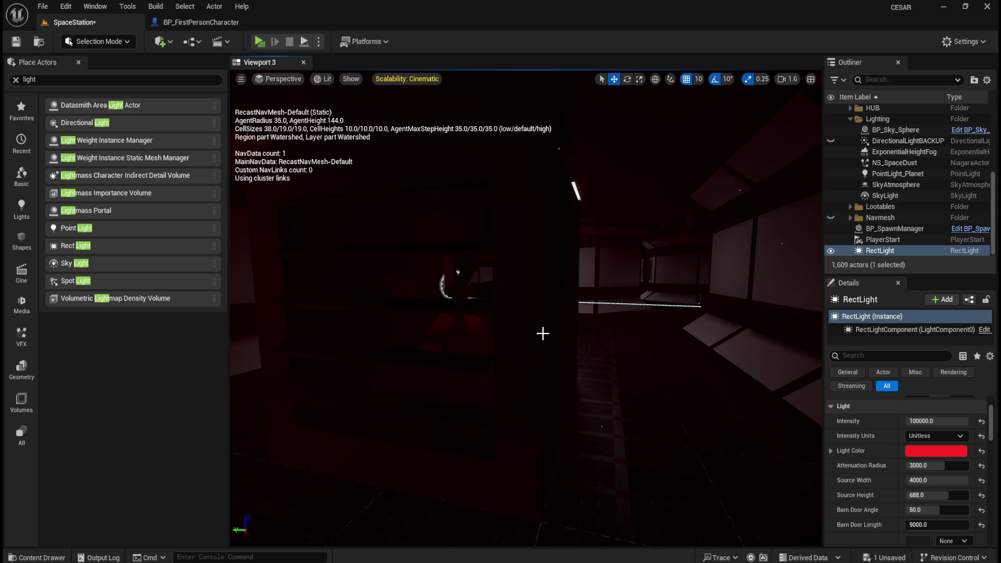
Hide DirectionalLightBACKUP so only the red RectLight lights the corridor, then nudge the RectLight left
left_click_drag(636, 329, 632, 328)
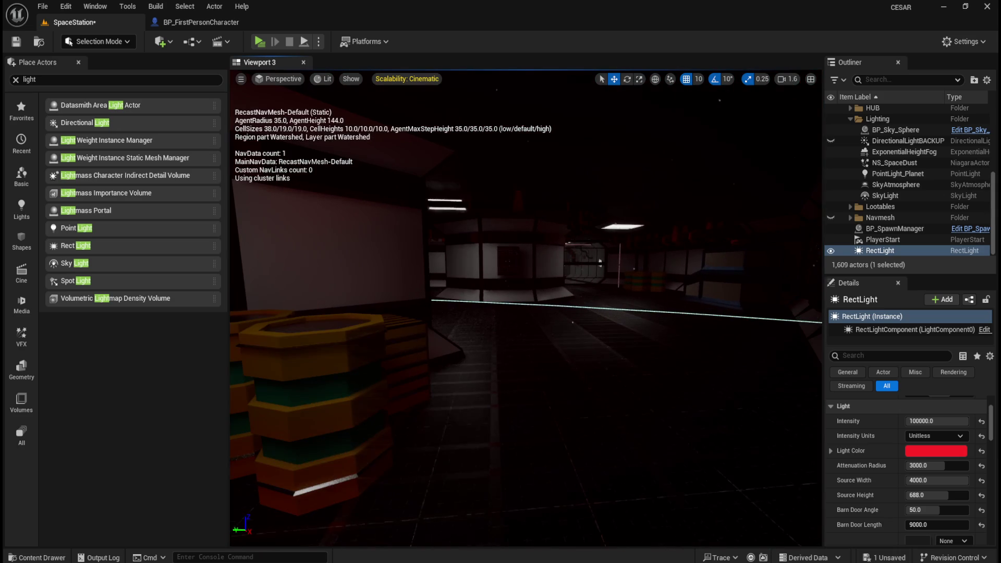
left_click(830, 142)
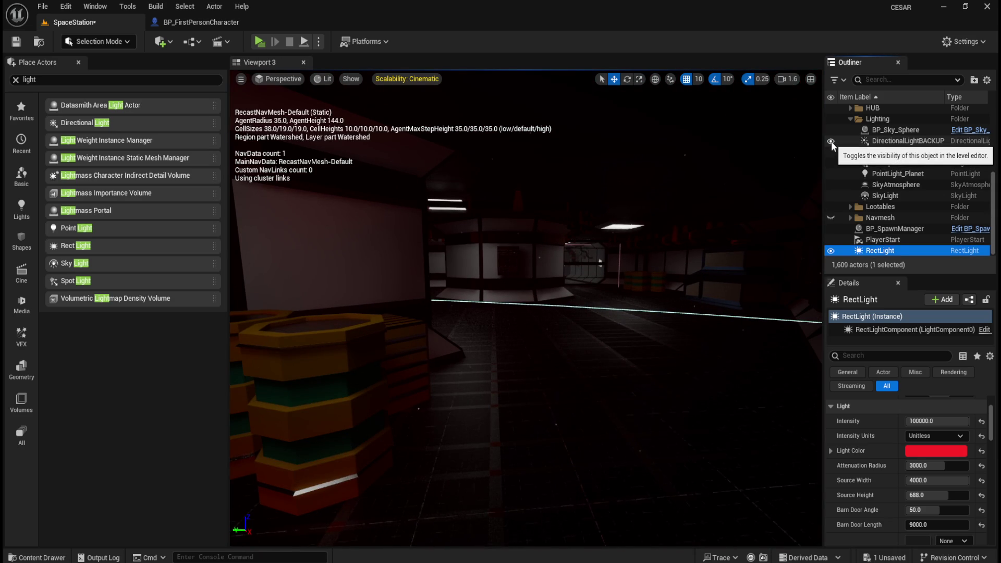
left_click(830, 142)
left_click(831, 142)
mouse_move(670, 217)
left_mouse_down()
mouse_move(666, 259)
mouse_move(645, 288)
mouse_move(576, 329)
left_mouse_up()
mouse_move(358, 323)
left_mouse_down()
mouse_move(310, 311)
mouse_move(430, 315)
mouse_move(392, 313)
left_mouse_up()
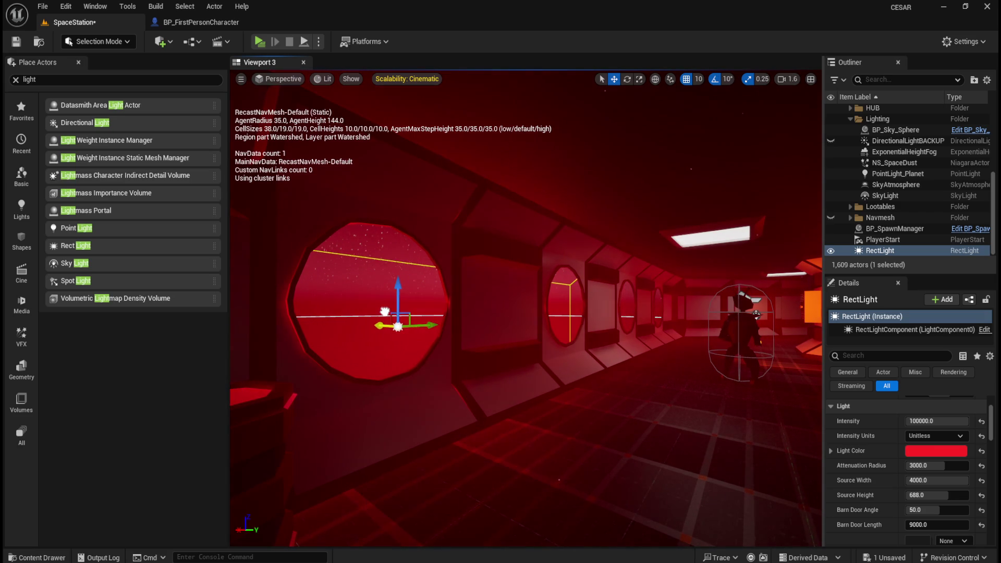
Slide the red RectLight left, then right, along its Y axis beside the row of round windows
left_click_drag(559, 338, 469, 340)
key("w")
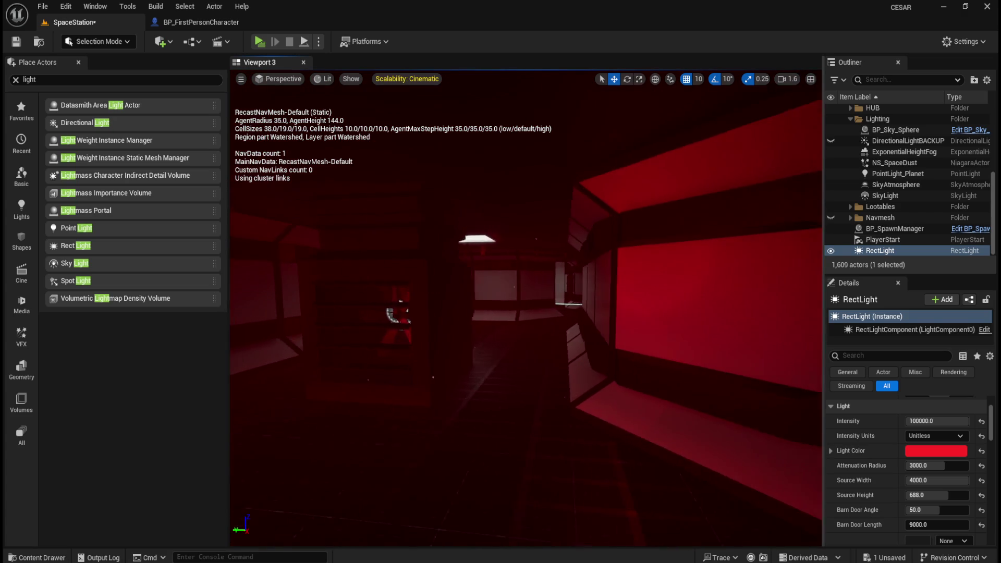
key("d")
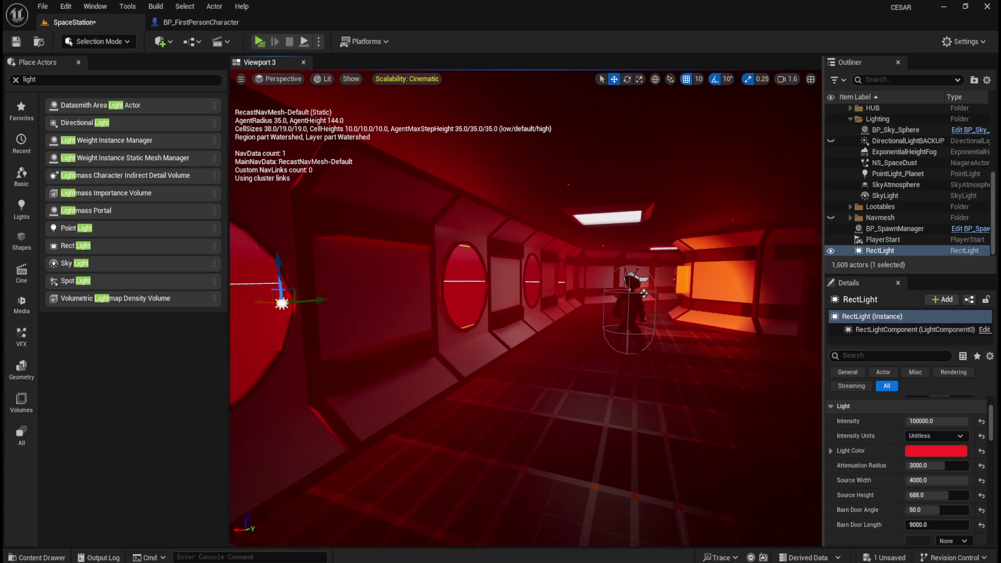
left_click_drag(313, 300, 277, 299)
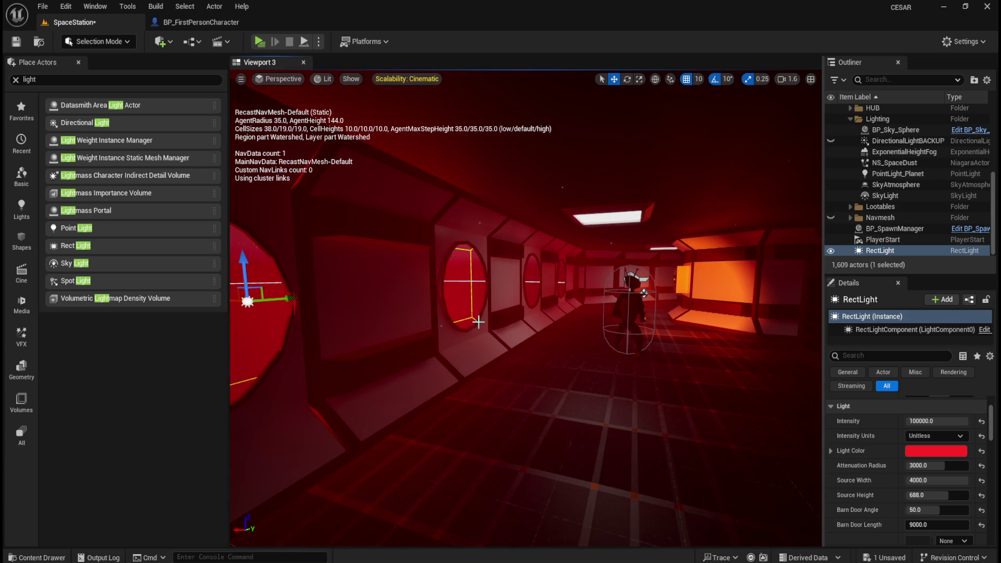
key("w")
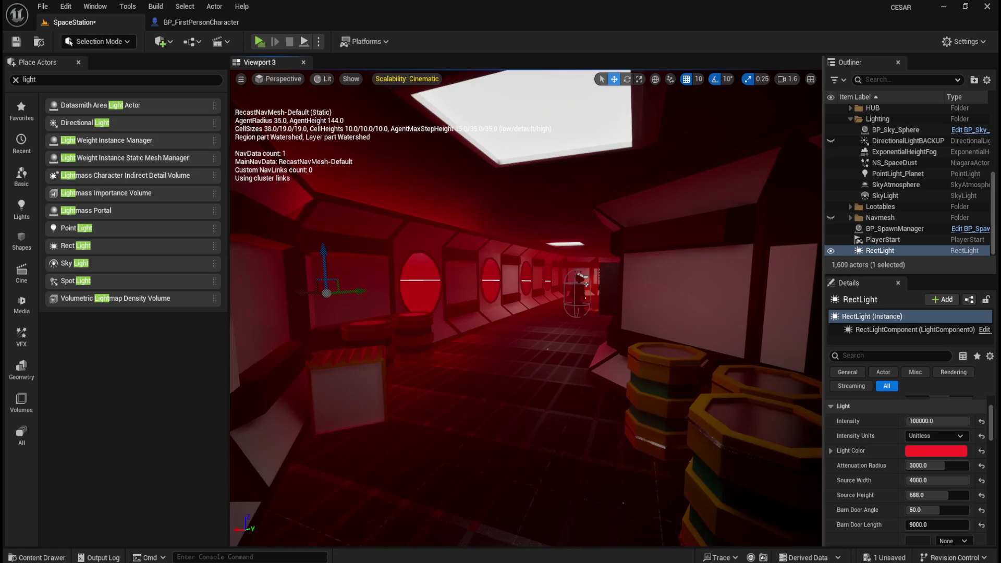
key("a")
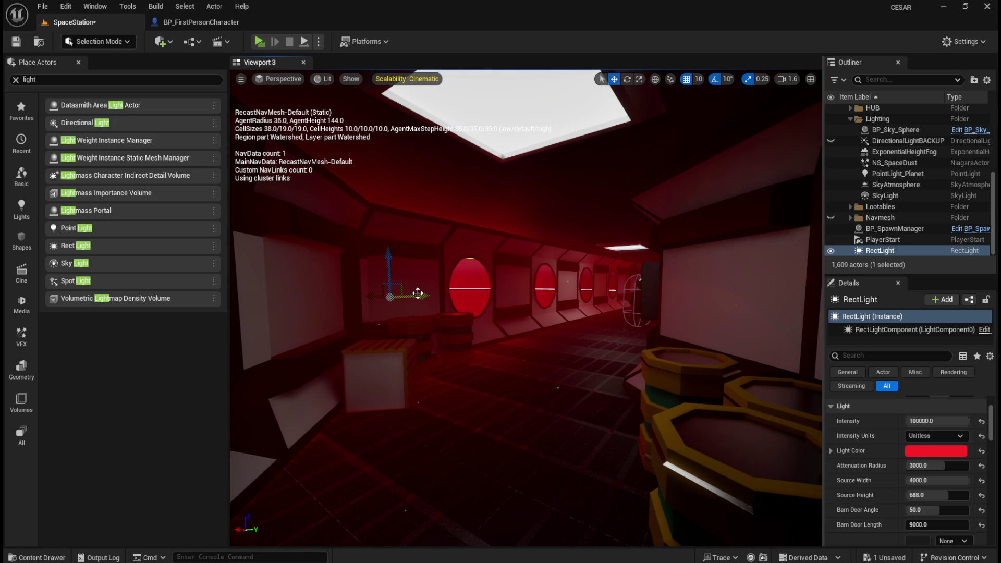
mouse_move(479, 288)
left_mouse_down()
mouse_move(509, 285)
mouse_move(484, 288)
left_mouse_up()
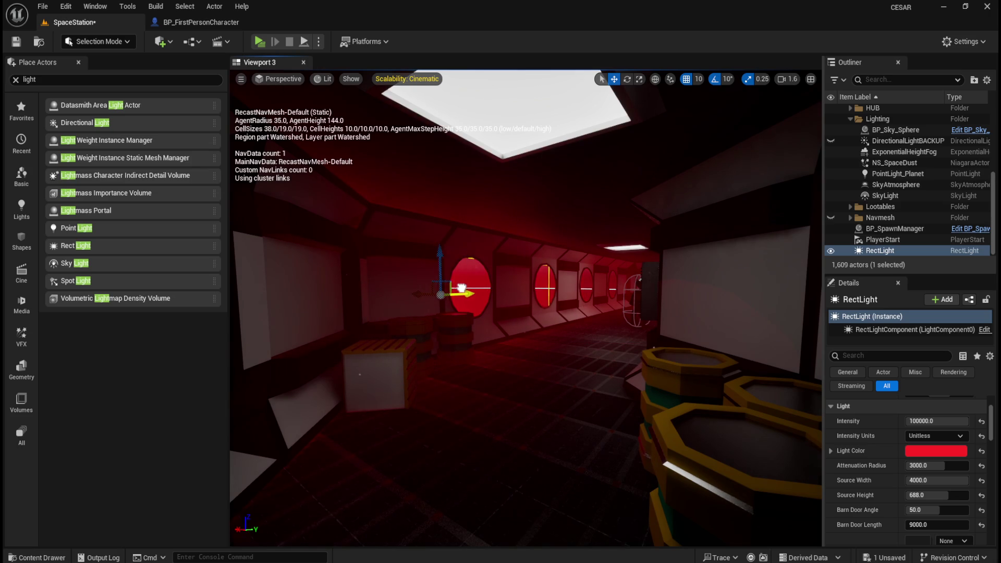
mouse_move(567, 334)
left_mouse_down()
mouse_move(523, 358)
mouse_move(537, 366)
mouse_move(587, 354)
mouse_move(547, 370)
mouse_move(706, 349)
mouse_move(701, 358)
mouse_move(698, 342)
mouse_move(712, 362)
mouse_move(692, 373)
mouse_move(701, 373)
mouse_move(706, 284)
left_mouse_up()
left_click_drag(676, 326, 676, 326)
left_click_drag(287, 256, 287, 255)
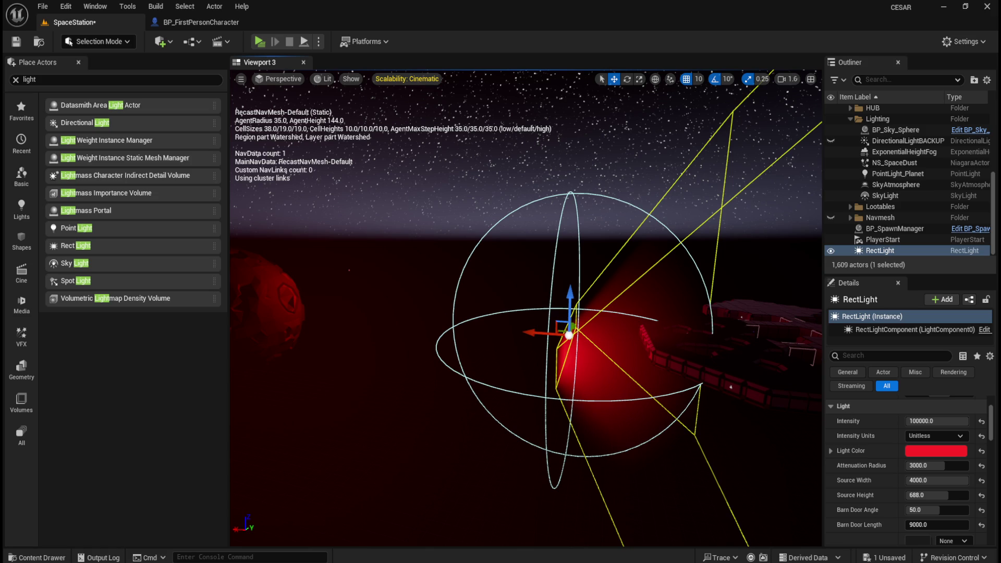
Save the level, duplicate the RectLight as a hidden RectLight2, and reselect the original RectLight
left_click_drag(443, 295, 443, 294)
left_click(15, 41)
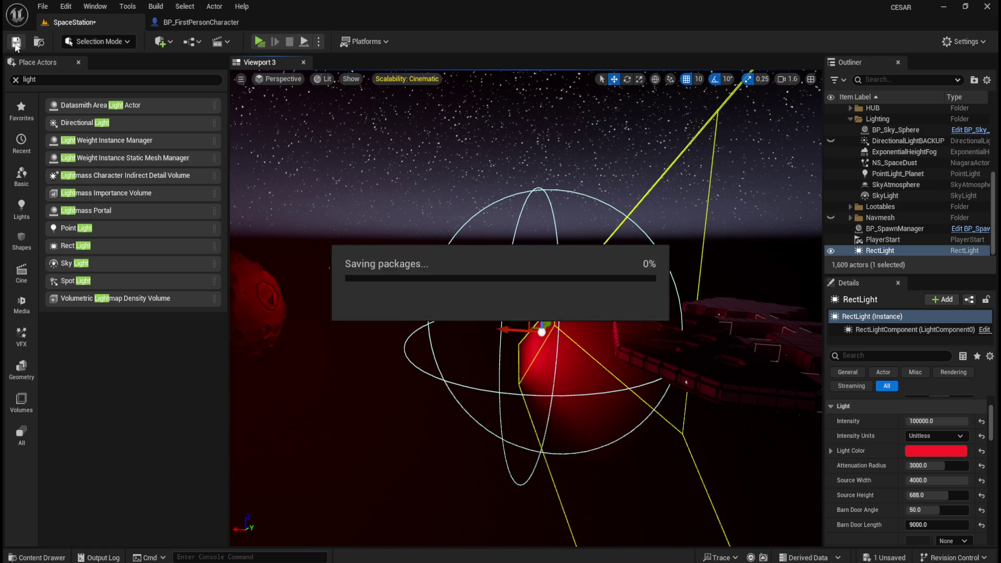
right_click(887, 251)
left_click(924, 249)
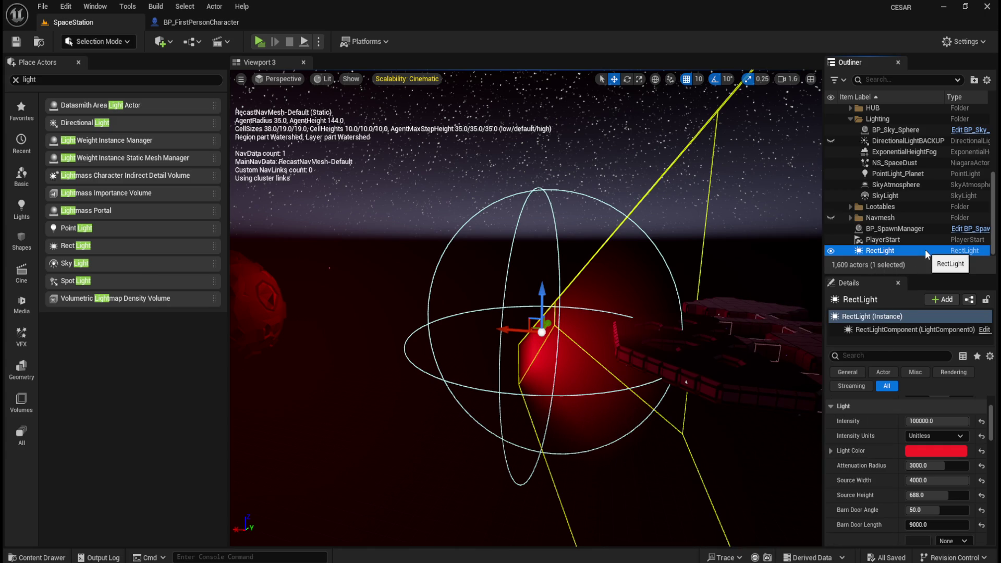
key("ctrl+d")
left_click(831, 252)
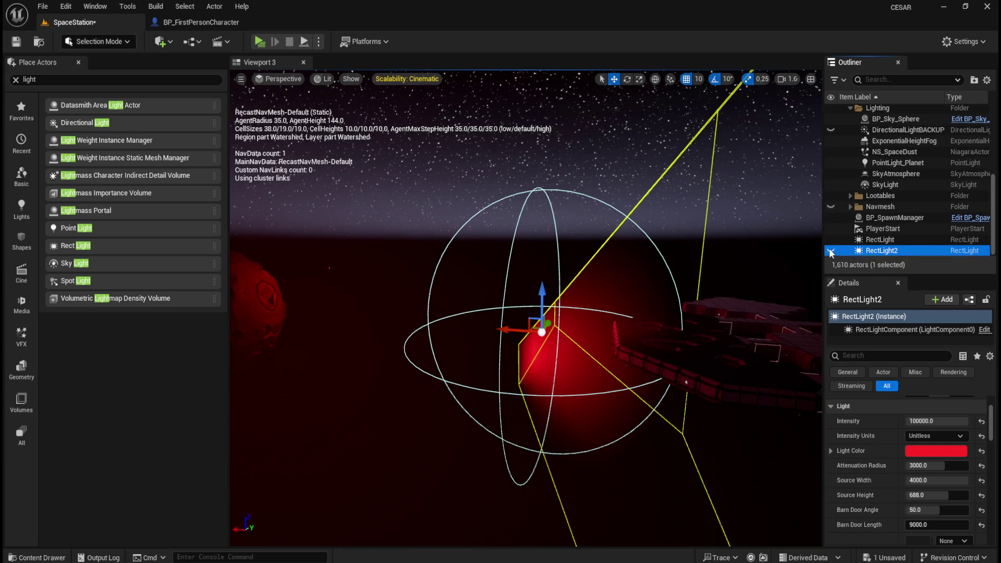
left_click(882, 241)
Narrow the barn door angle and settle the attenuation radius at 20000
left_click_drag(731, 413, 705, 409)
scroll(880, 457, "down", 2)
scroll(879, 453, "up", 1)
scroll(879, 454, "down", 1)
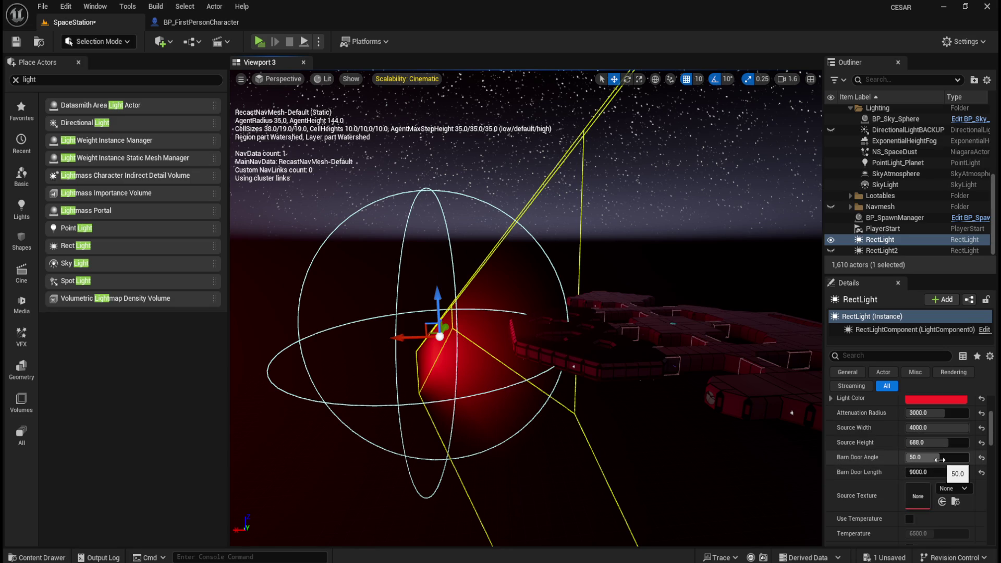
mouse_move(939, 459)
left_mouse_down()
mouse_move(908, 458)
mouse_move(938, 458)
left_mouse_up()
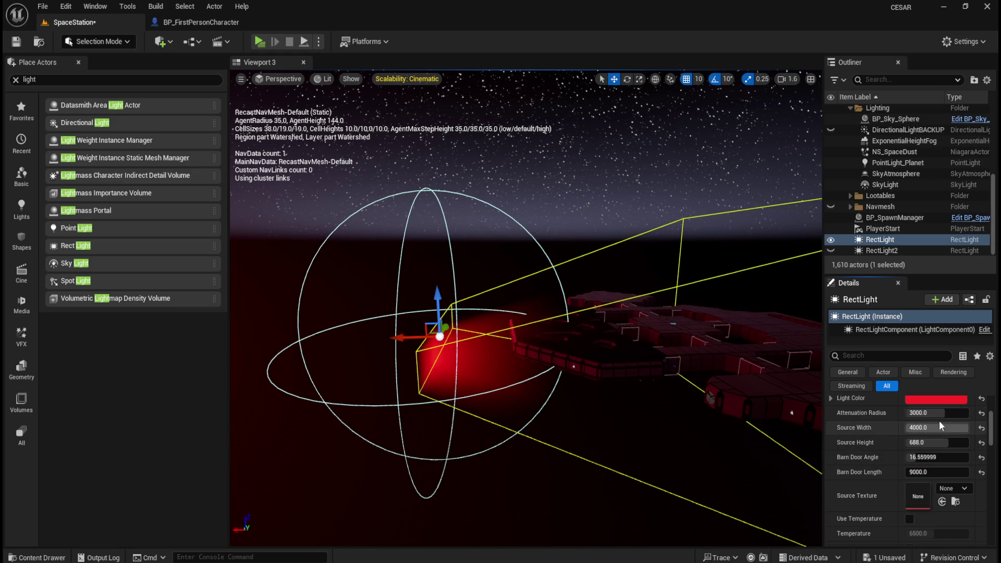
left_click_drag(938, 412, 968, 413)
type("80000")
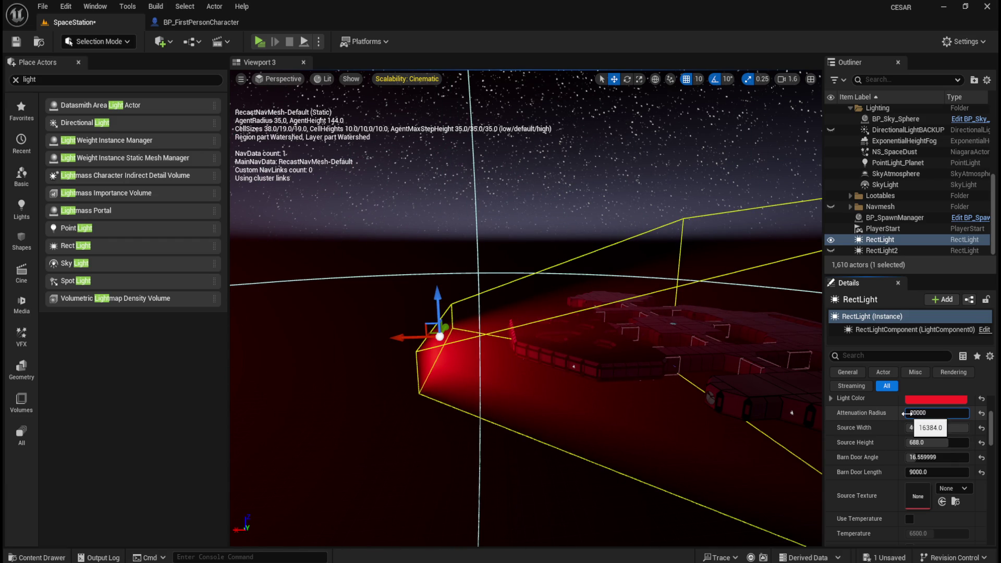
key("Return")
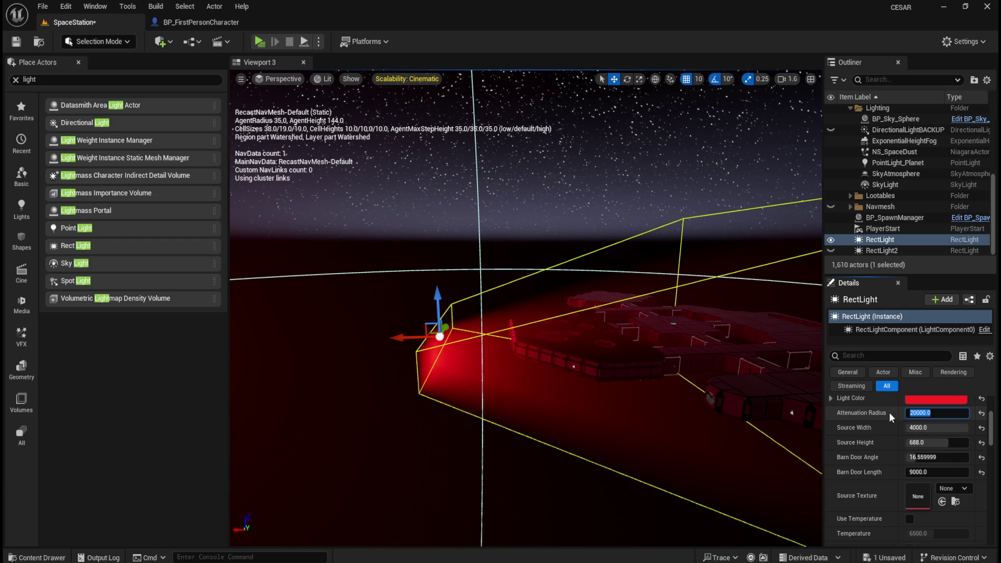
type("00")
key("Return")
left_click_drag(710, 396, 672, 399)
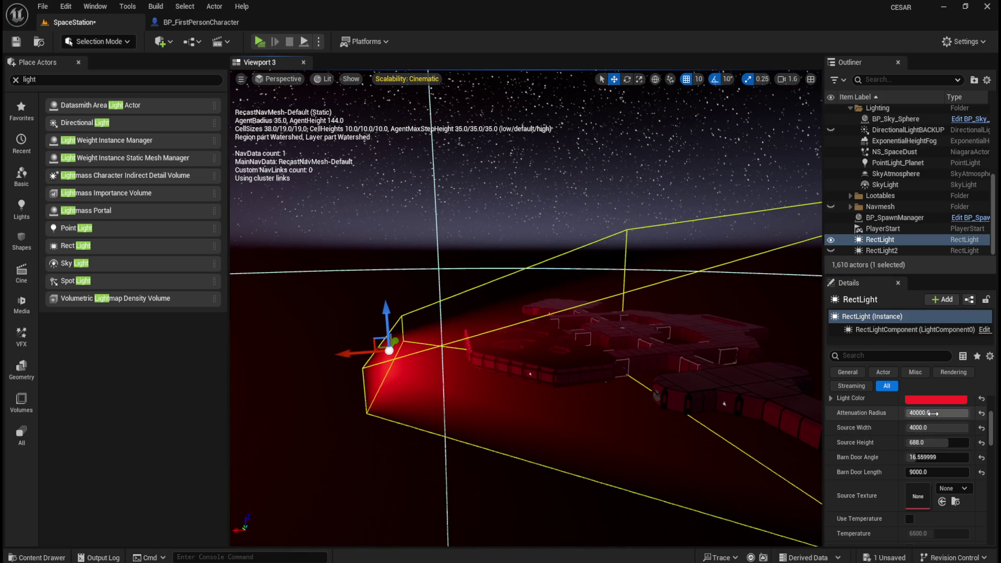
left_click(977, 413)
type("2")
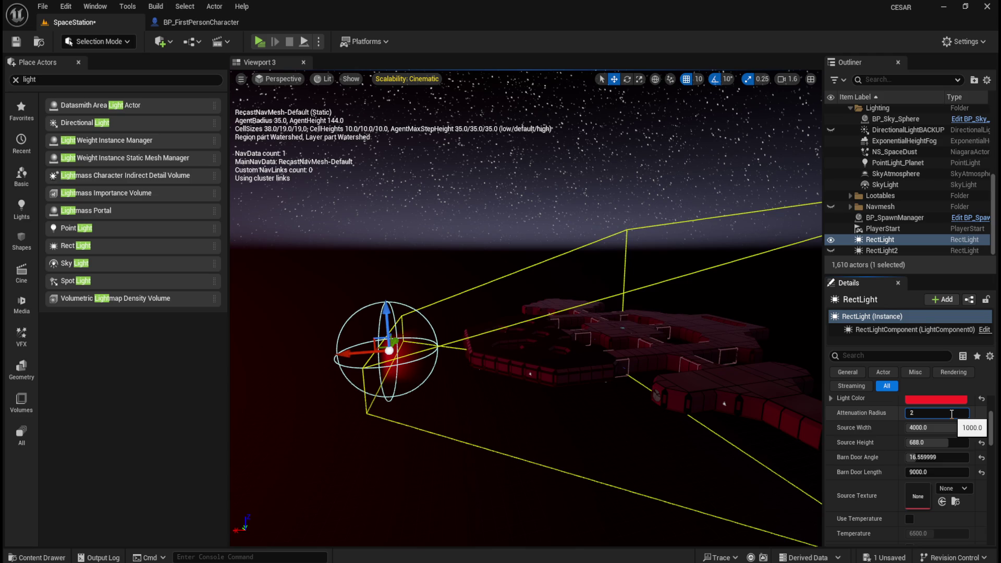
type("000")
key("Return")
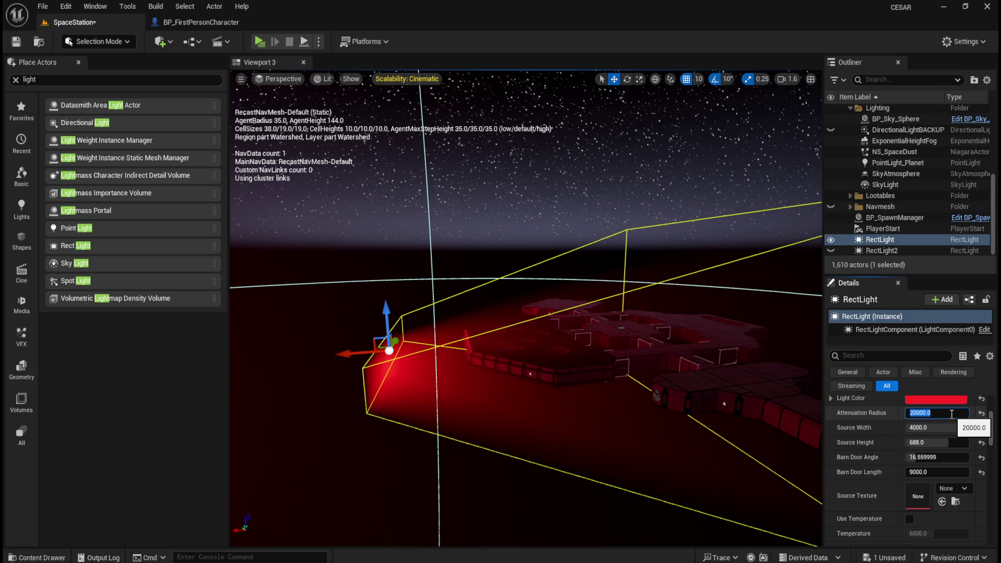
Set the source width to 6000 and narrow the barn door angle further
key("Tab")
type("1000")
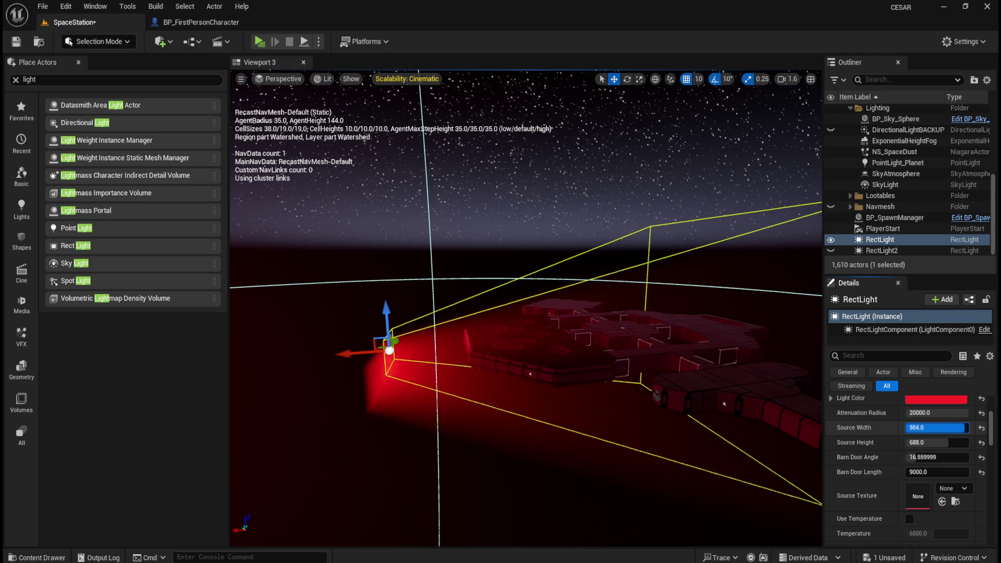
key("Return")
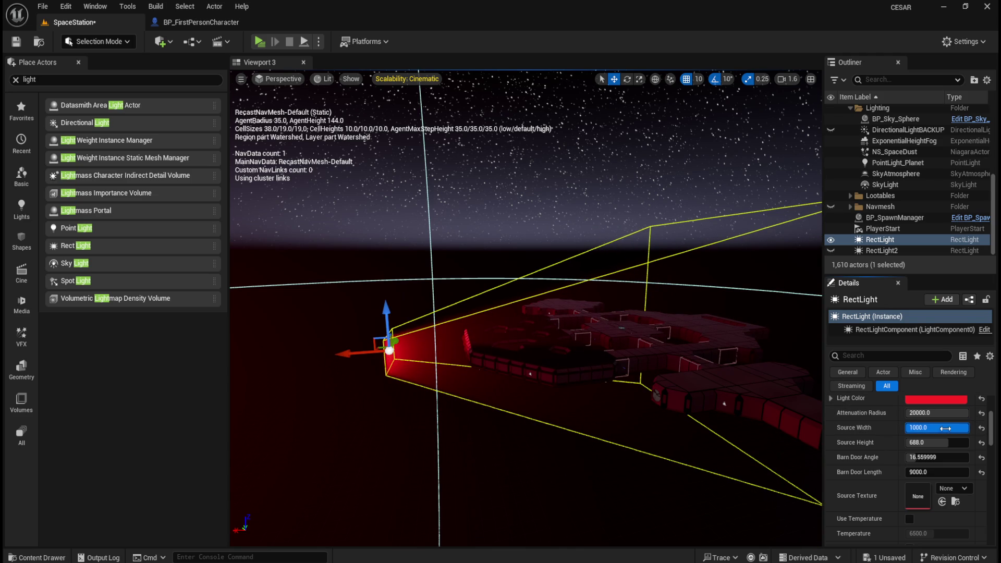
key("ctrl+z")
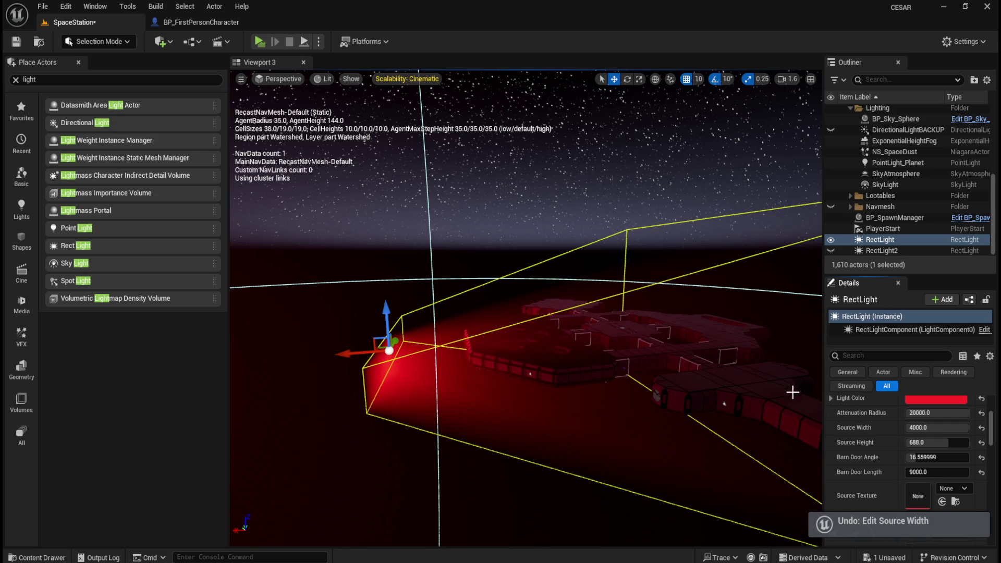
left_click(949, 427)
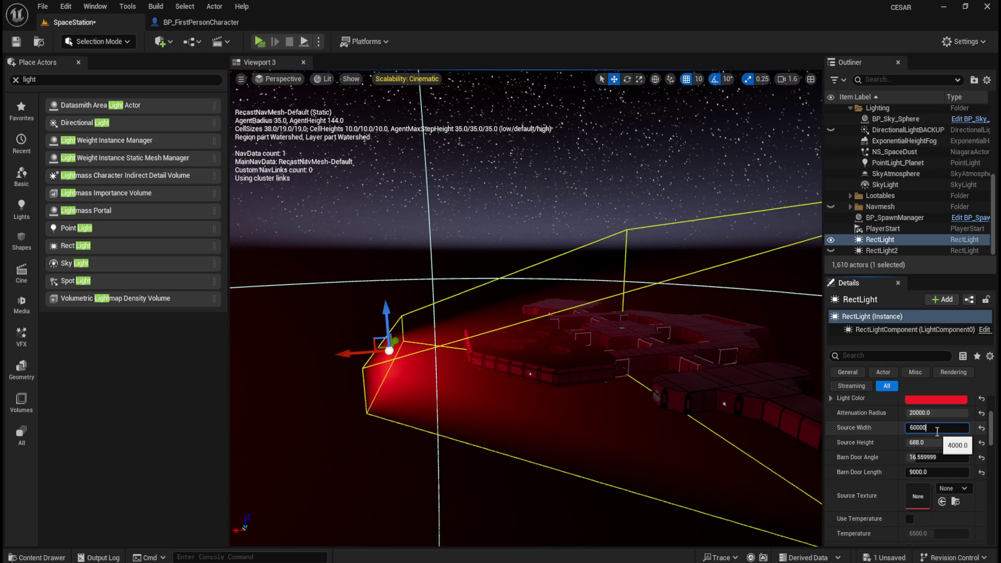
key("Return")
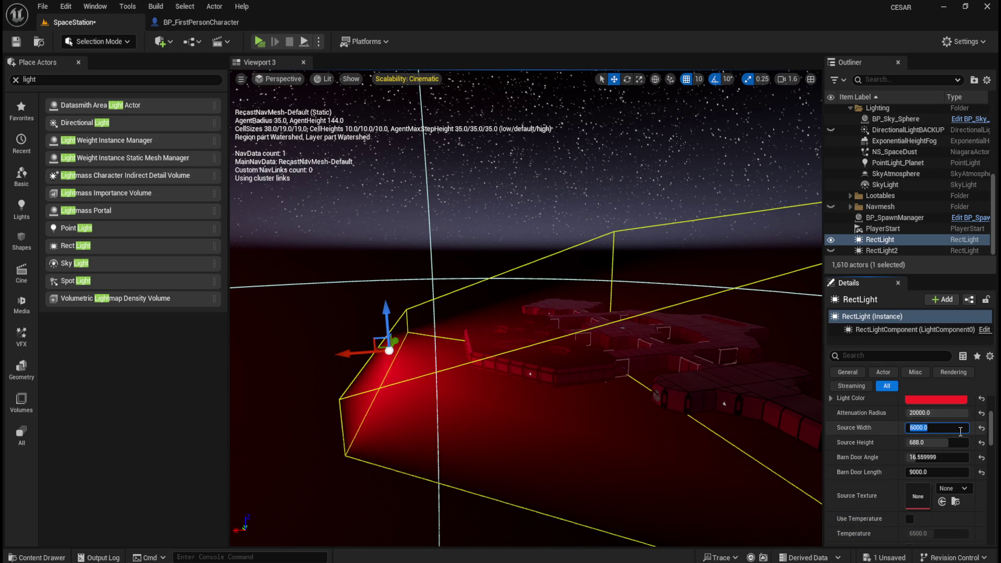
mouse_move(938, 460)
left_mouse_down()
mouse_move(896, 460)
mouse_move(919, 457)
mouse_move(910, 457)
left_mouse_up()
Set the RectLight's barn door length to 5000, viewing the result from inside the red corridor
mouse_move(573, 365)
left_mouse_down()
mouse_move(625, 401)
mouse_move(719, 351)
mouse_move(650, 302)
mouse_move(672, 291)
mouse_move(648, 292)
mouse_move(672, 294)
left_mouse_up()
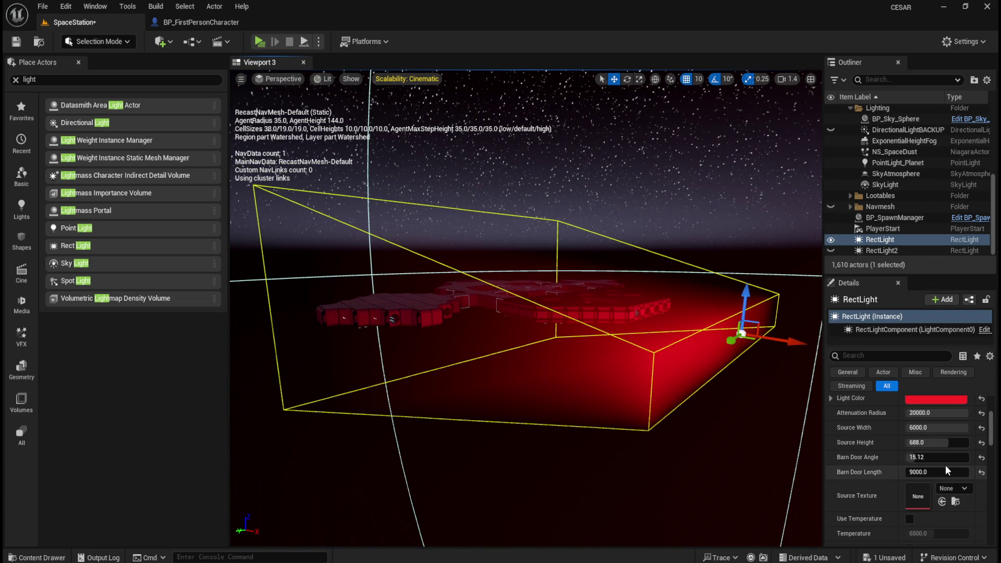
mouse_move(930, 473)
left_mouse_down()
mouse_move(969, 472)
mouse_move(925, 472)
left_mouse_up()
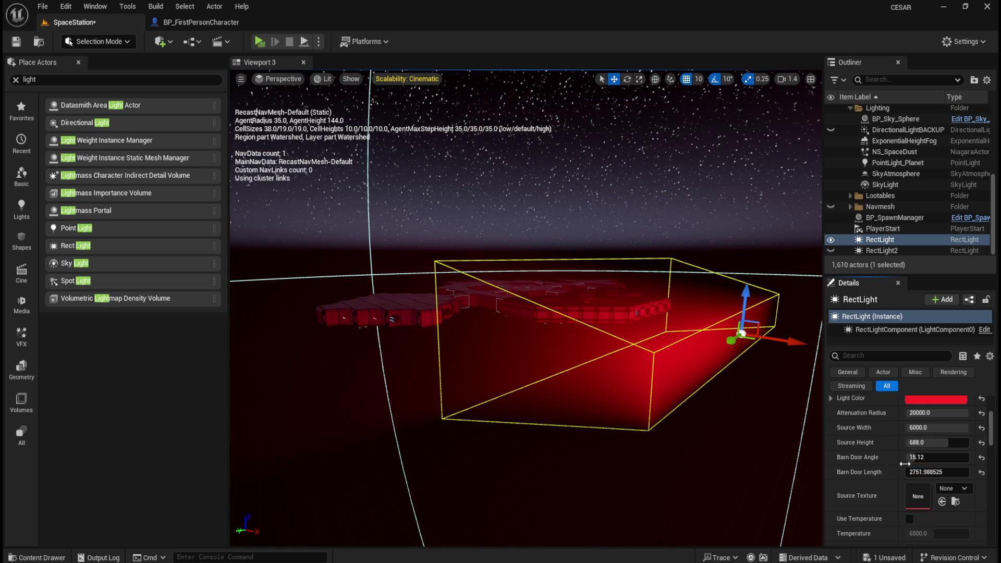
key("ctrl+z")
type("5000")
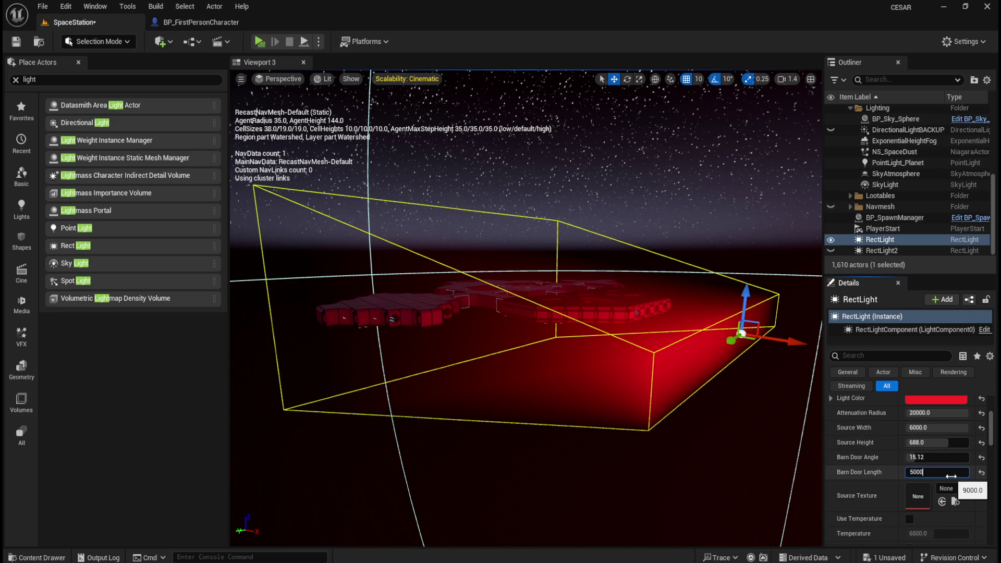
key("Return")
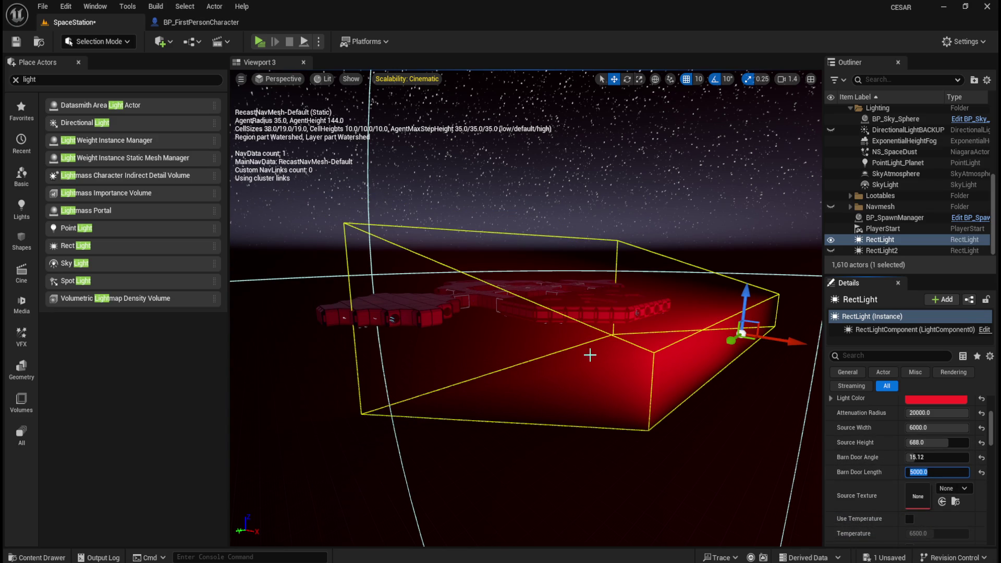
scroll(590, 355, "up", 5)
left_click_drag(541, 339, 556, 384)
mouse_move(619, 332)
left_mouse_down()
mouse_move(614, 318)
mouse_move(578, 305)
left_mouse_up()
left_click_drag(672, 267, 660, 292)
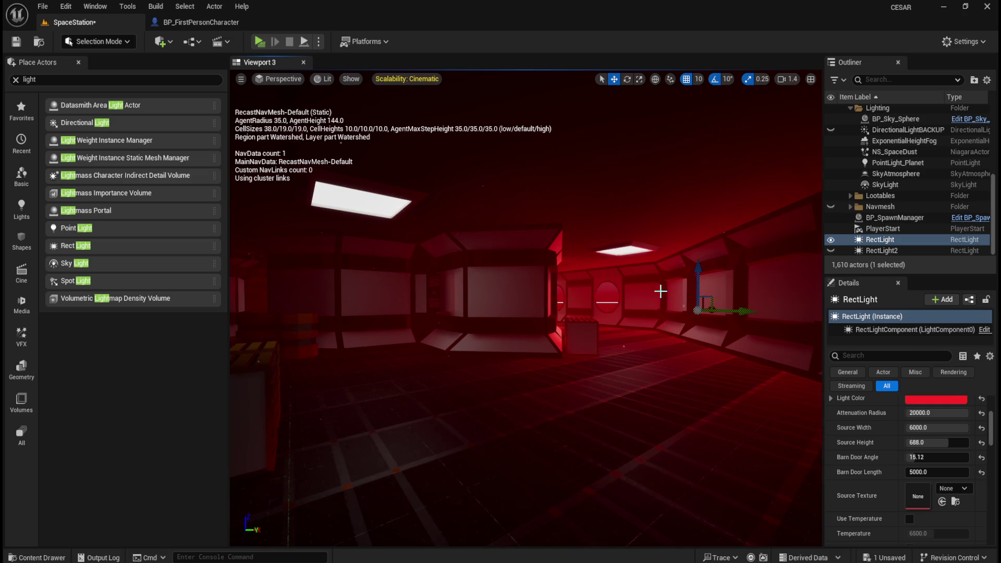
Change the RectLight intensity to 50000 and check the corridor lighting
scroll(855, 476, "up", 4)
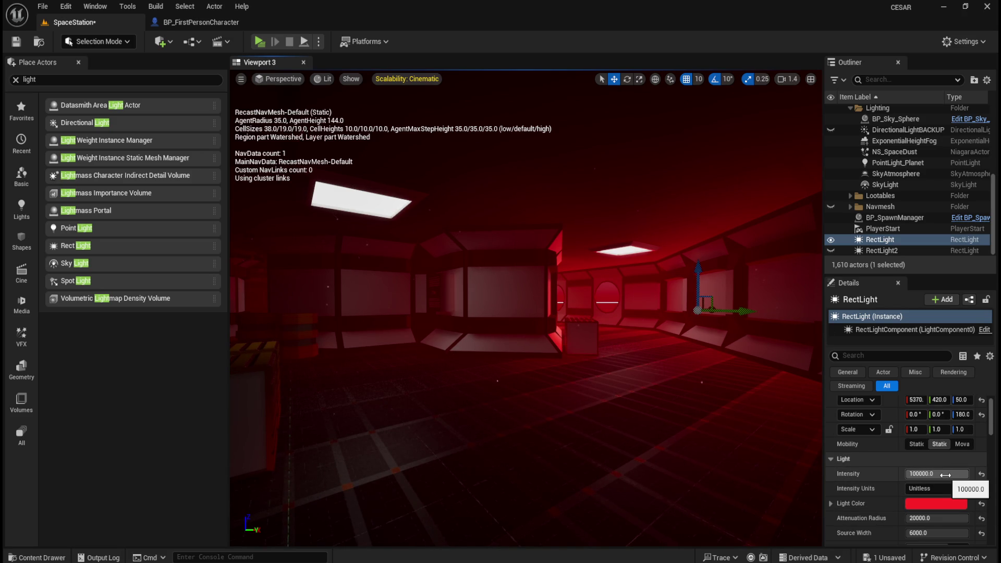
left_click(924, 473)
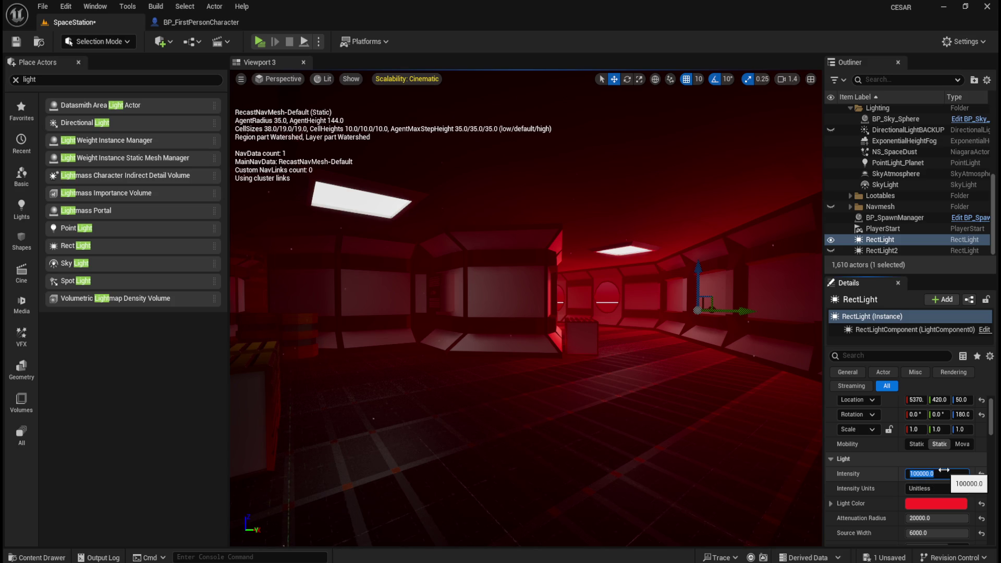
type("50000")
key("Return")
mouse_move(521, 323)
left_mouse_down()
mouse_move(535, 335)
mouse_move(527, 306)
mouse_move(558, 307)
mouse_move(552, 291)
mouse_move(568, 311)
mouse_move(518, 312)
mouse_move(614, 339)
mouse_move(578, 348)
mouse_move(598, 335)
mouse_move(511, 336)
left_mouse_up()
scroll(876, 467, "down", 3)
scroll(867, 477, "down", 1)
left_click(894, 354)
type("volu")
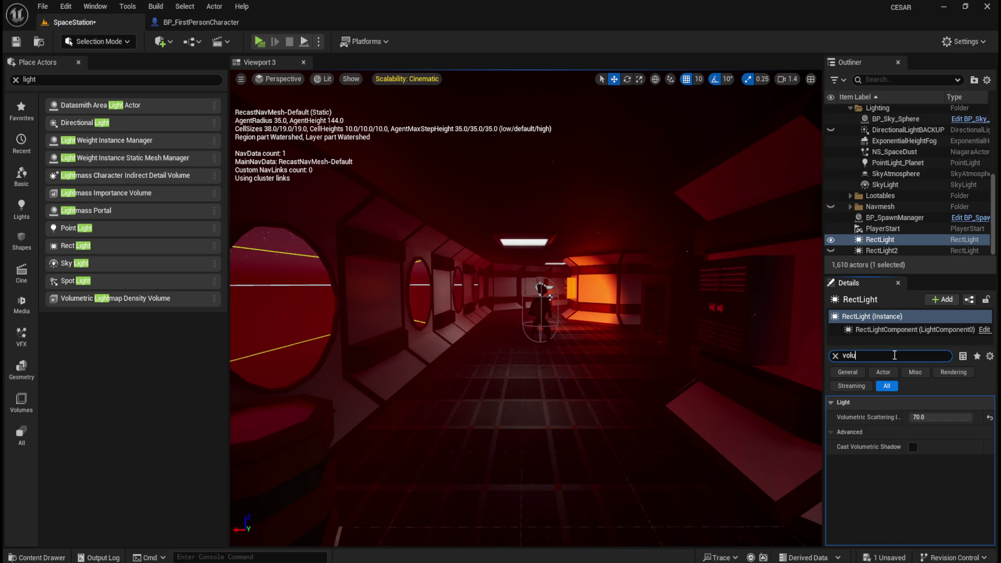
Try Cast Volumetric Shadow on the RectLight, then leave it off
left_click(912, 447)
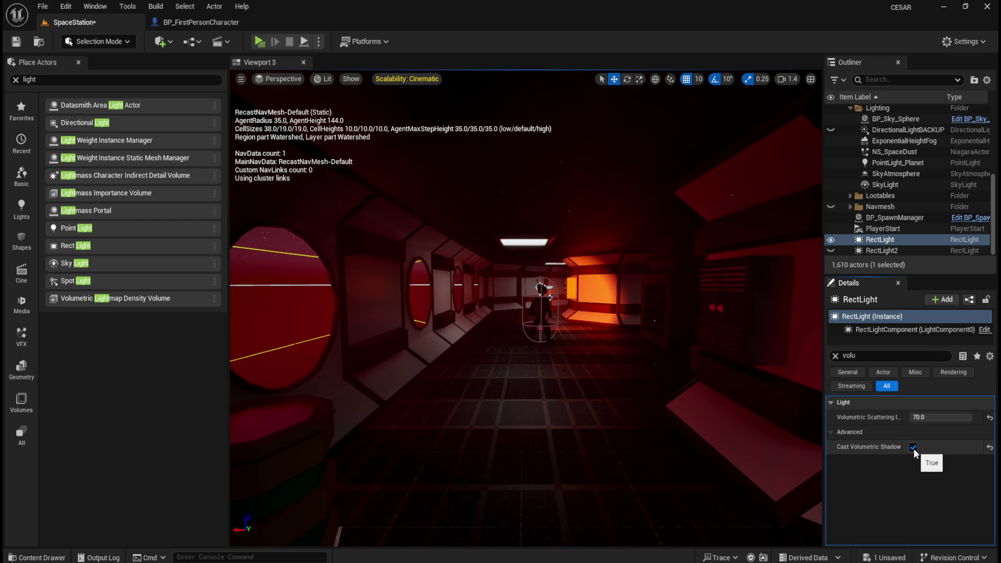
left_click(913, 447)
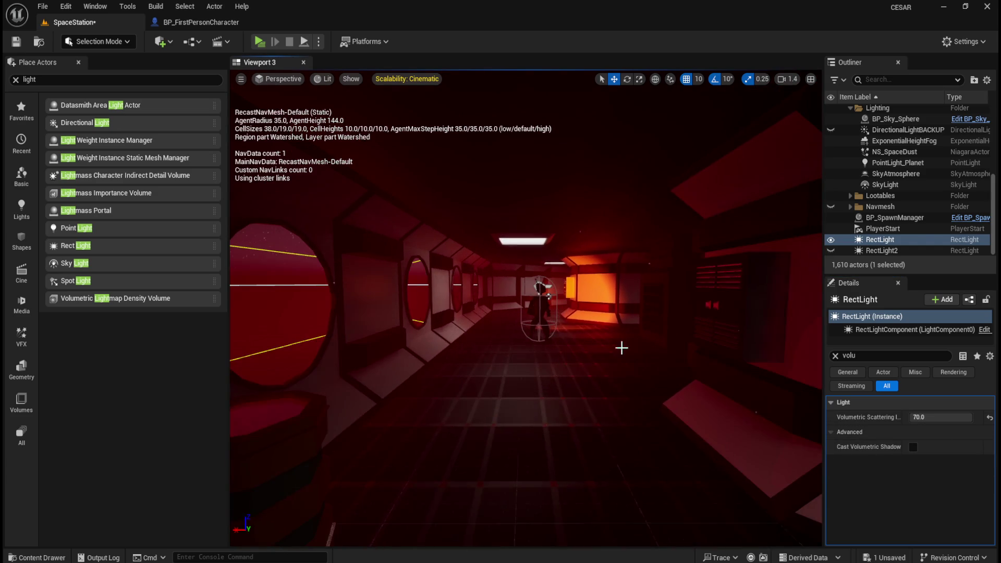
left_click(895, 128)
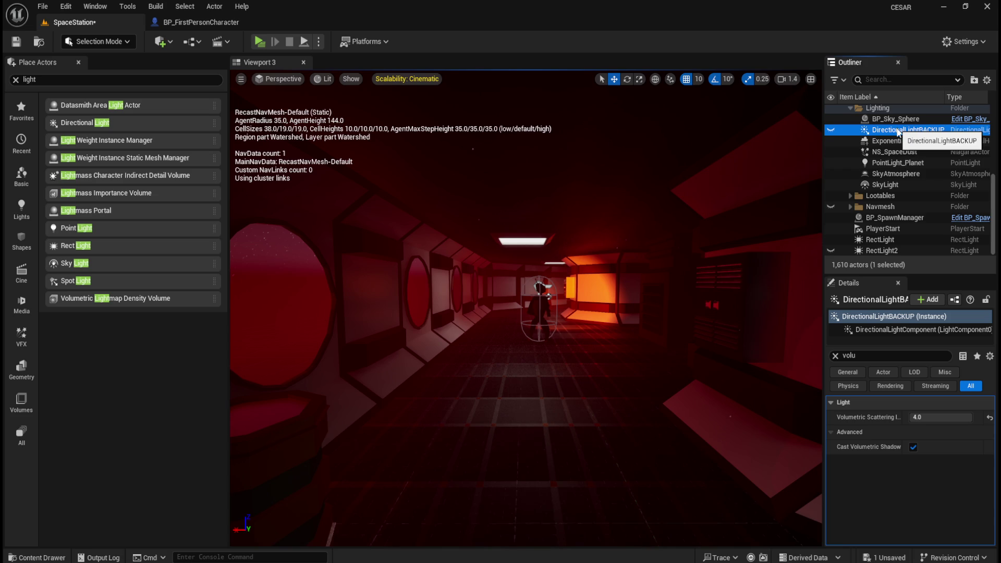
left_click(881, 358)
type("visi")
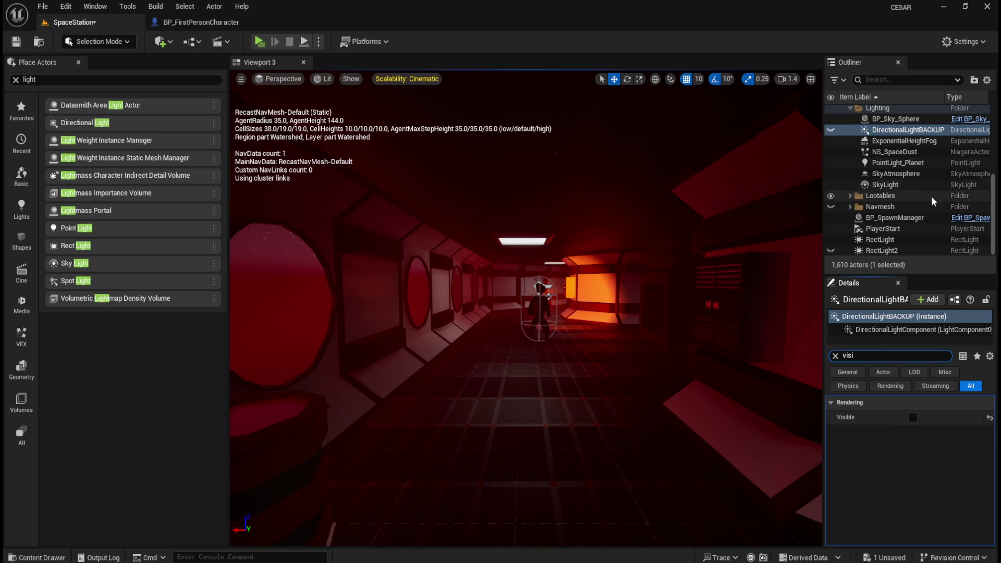
Delete RectLight2 and save the level with a standalone play-test
left_click(897, 250)
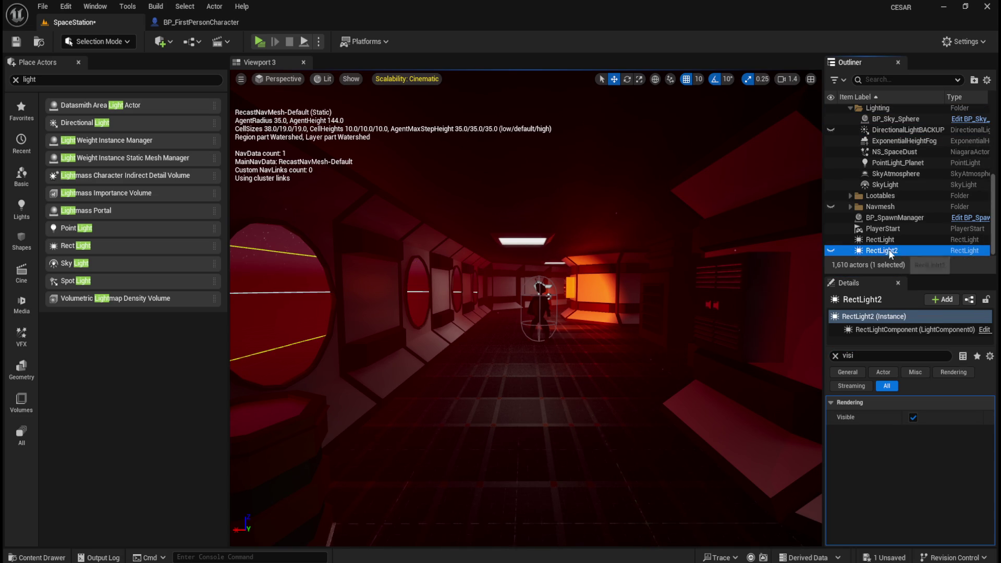
key("Delete")
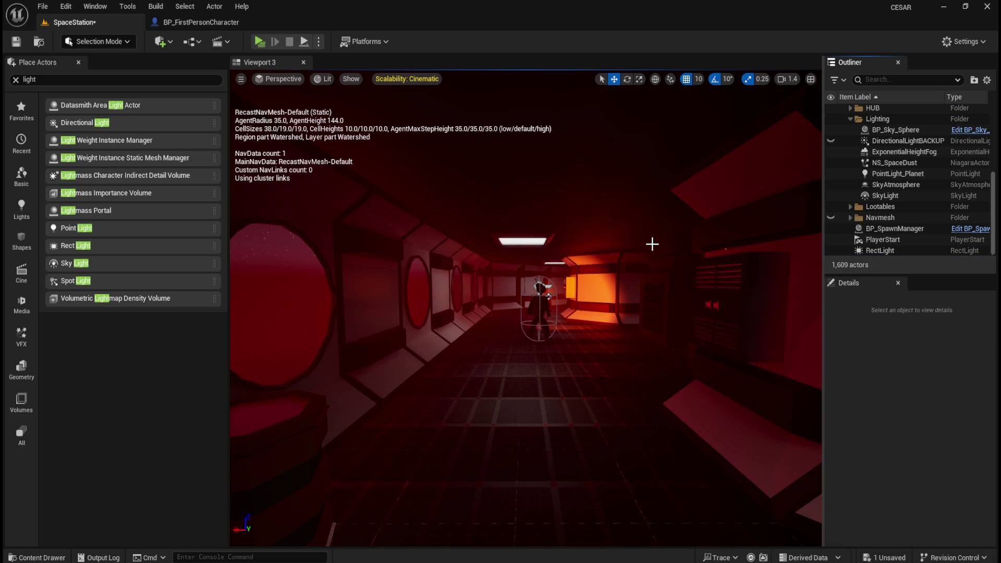
left_click(259, 42)
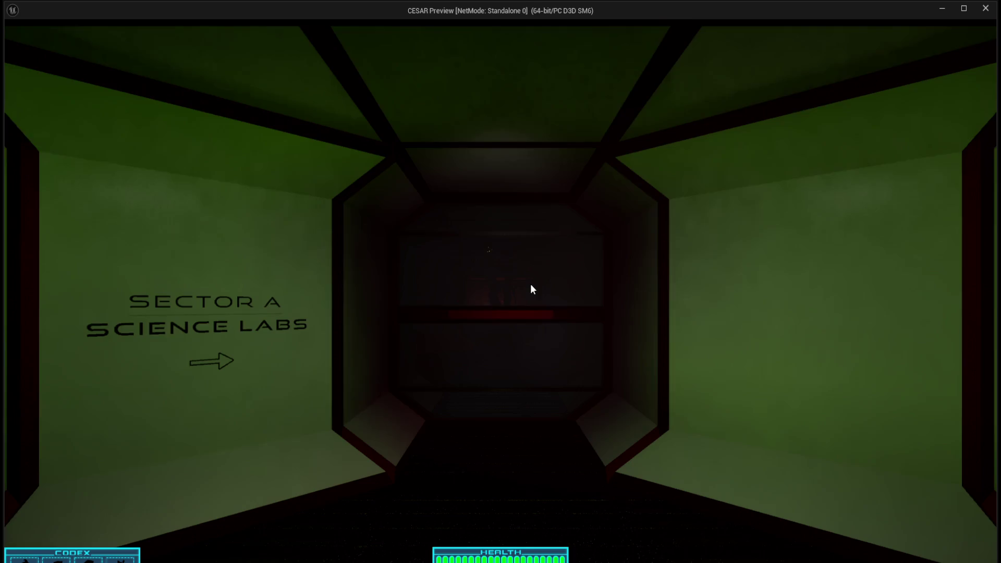
left_click(532, 289)
key("w")
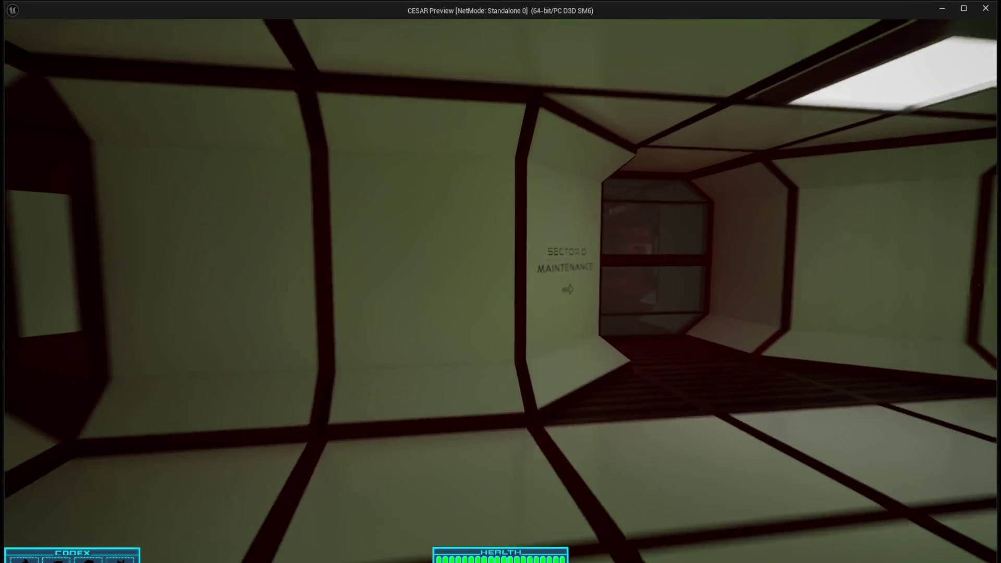
key("w")
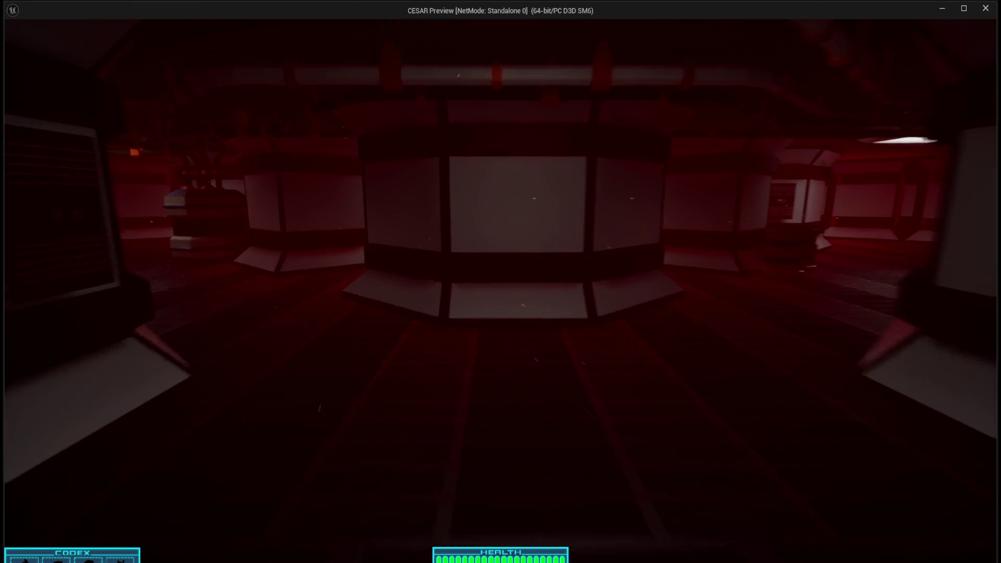
key("w")
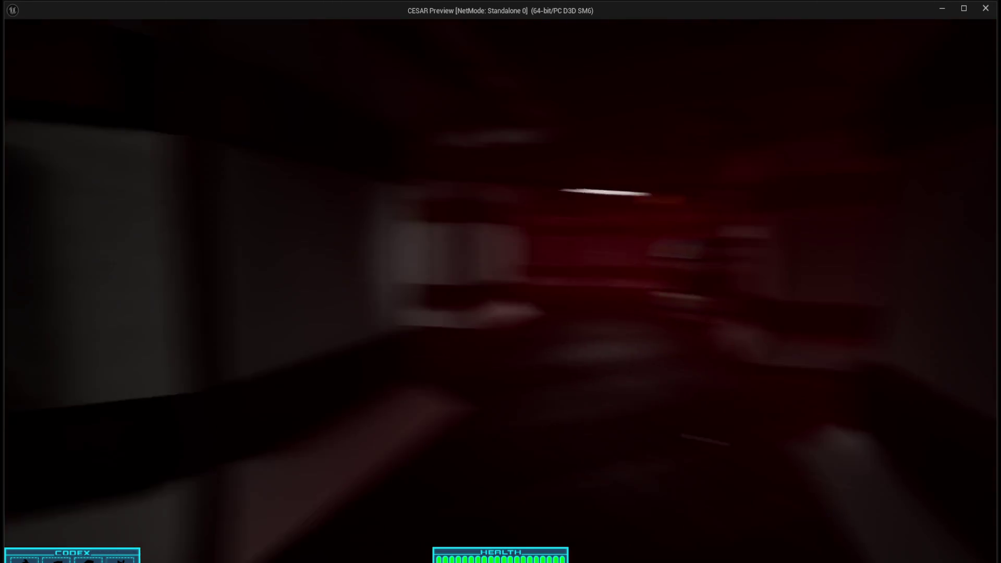
key("w")
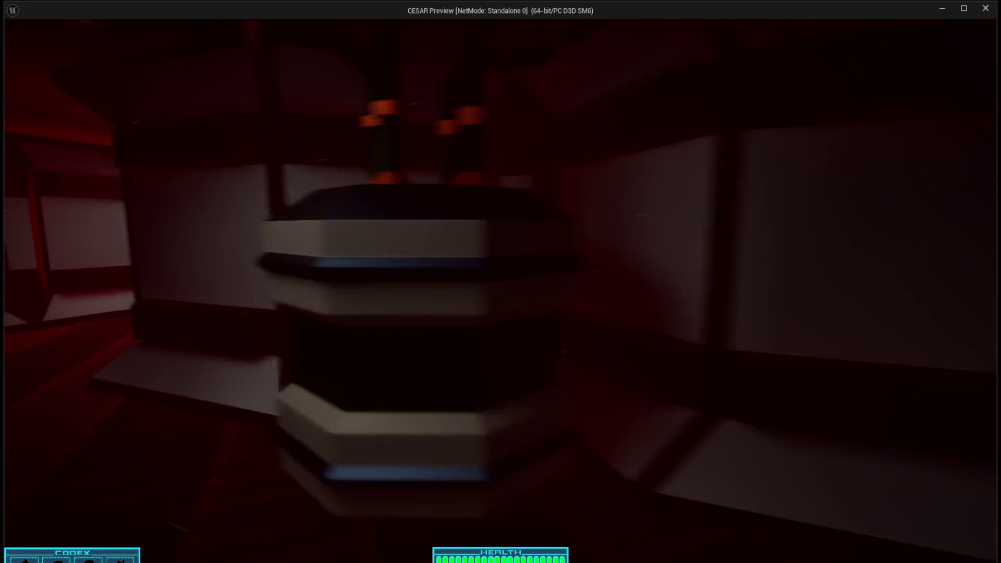
key("w")
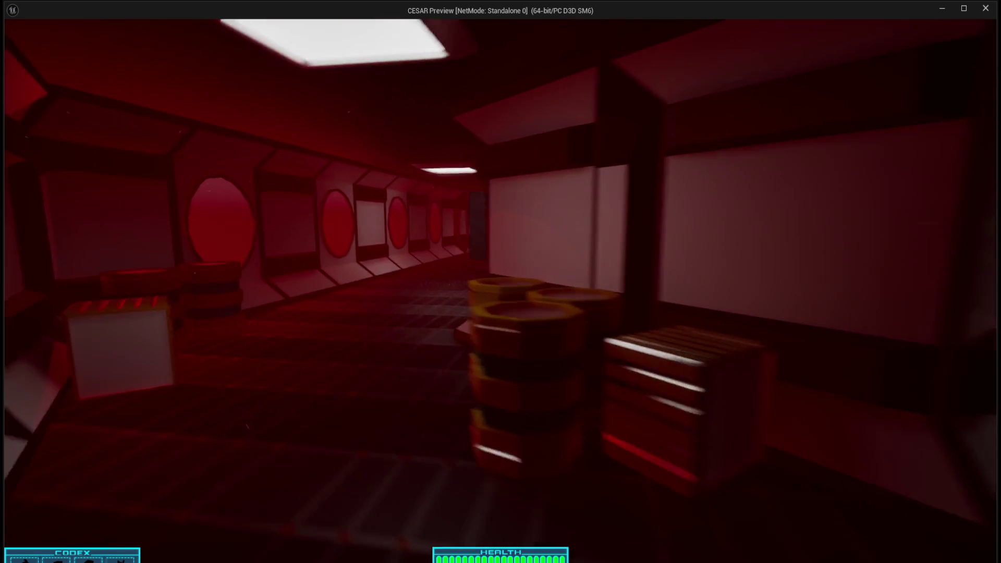
key("w")
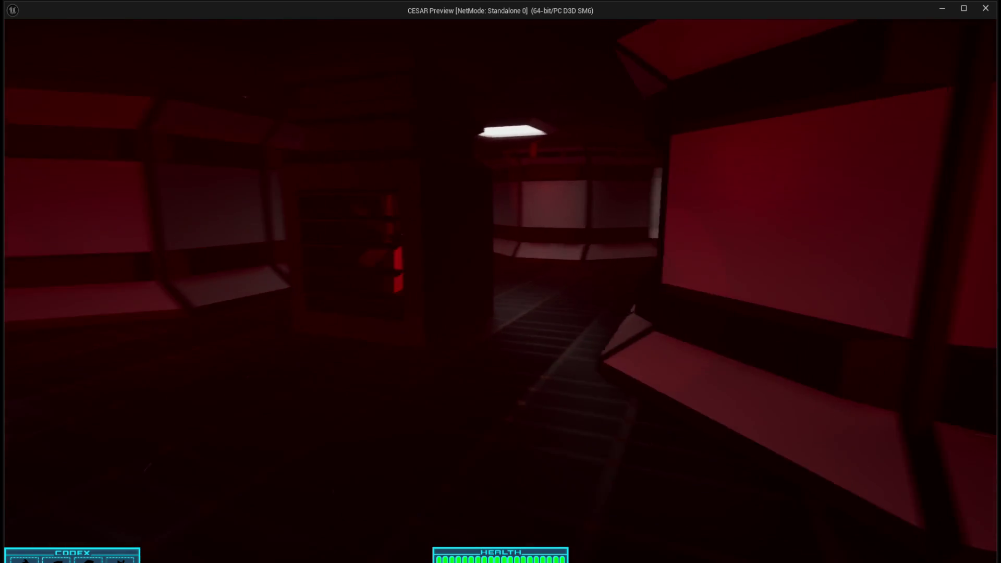
key("w")
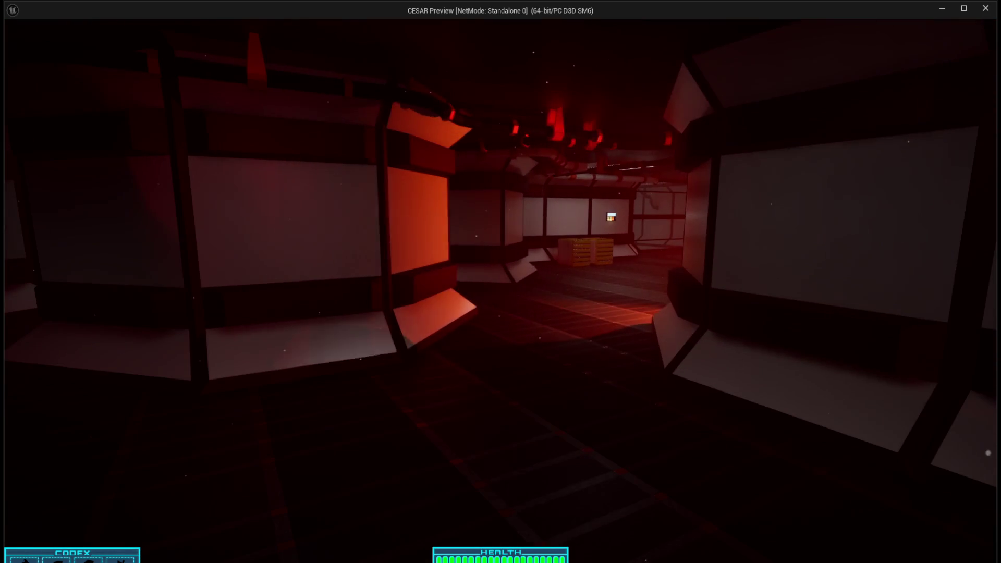
key("w")
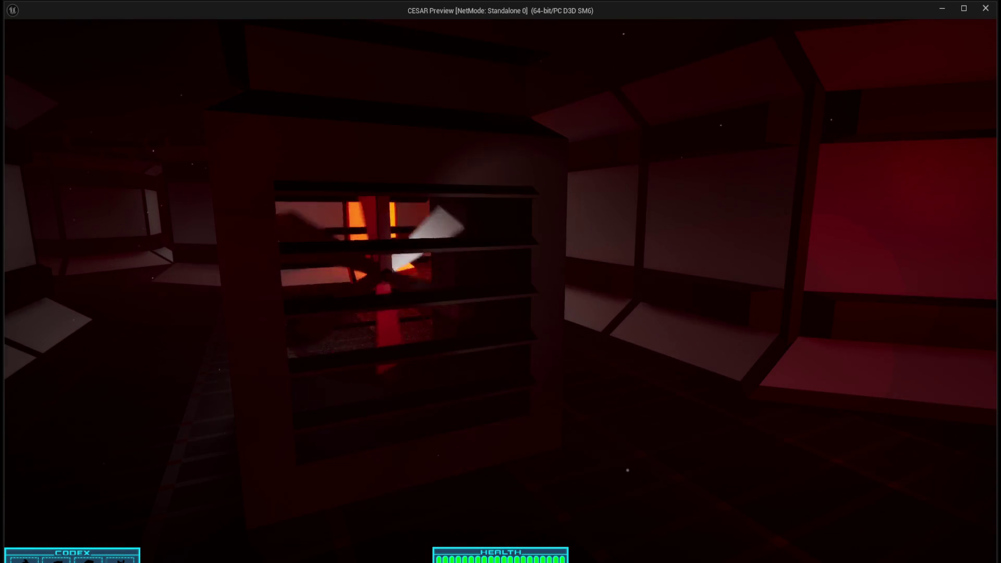
key("w")
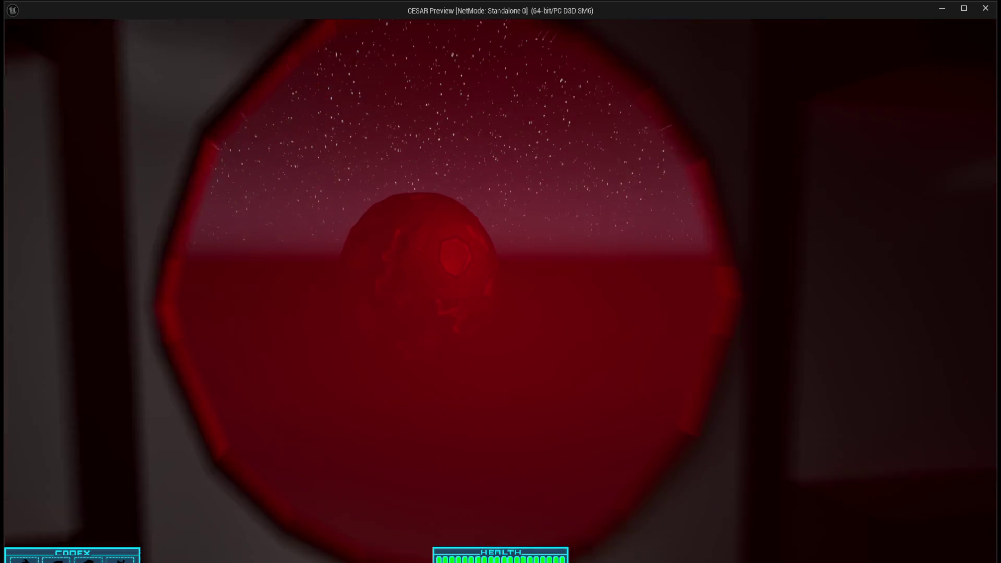
key("w")
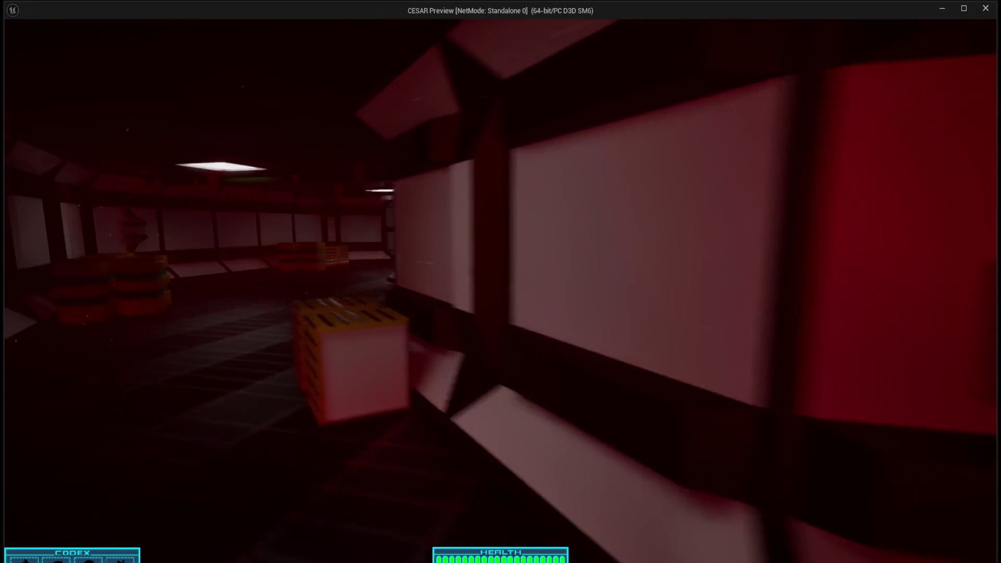
key("w")
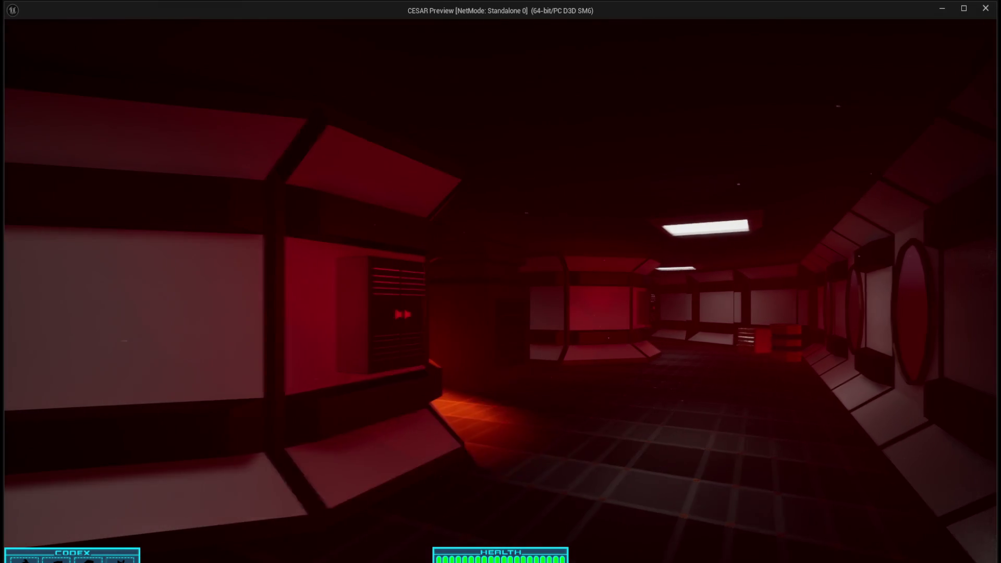
key("w")
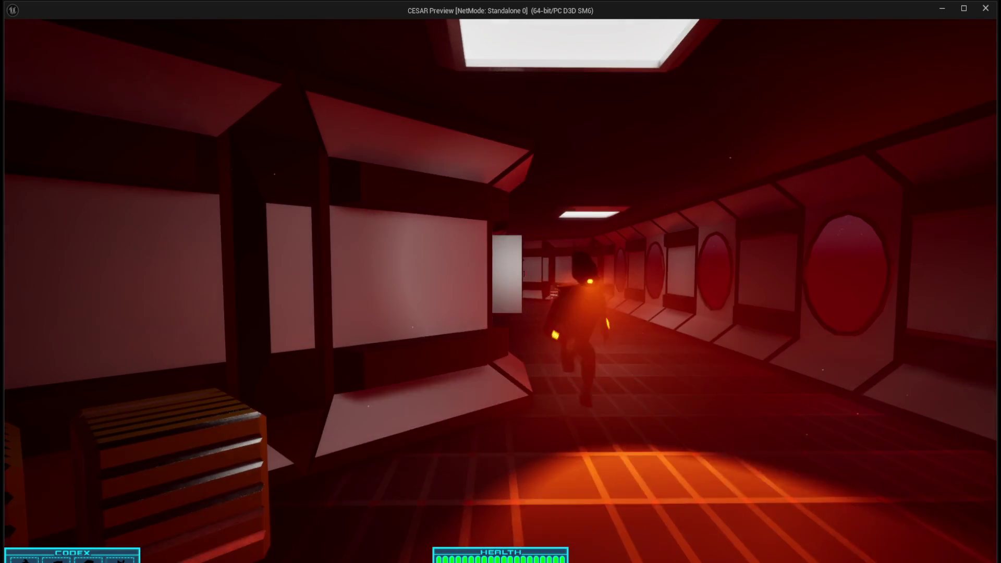
key("w")
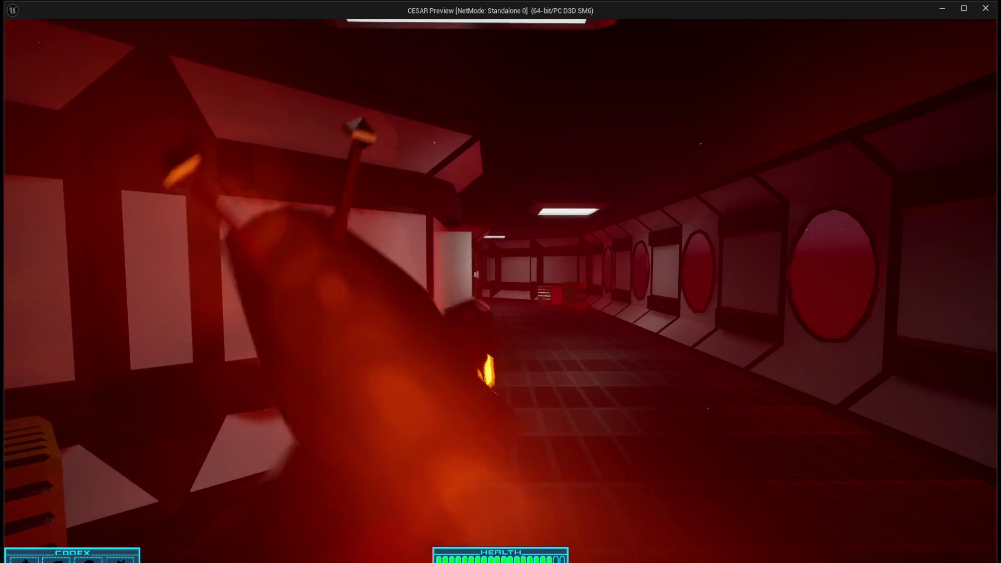
key("w")
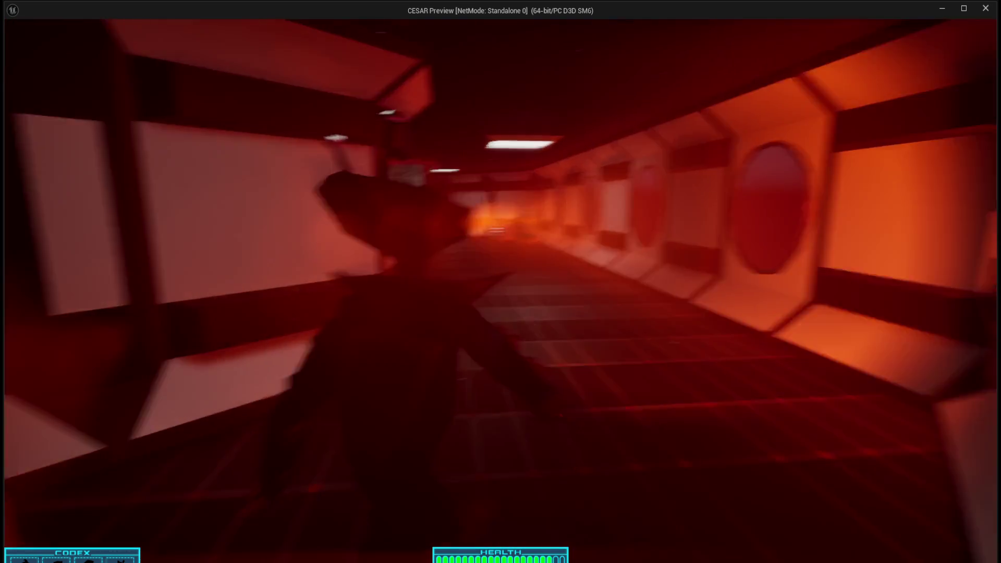
key("a")
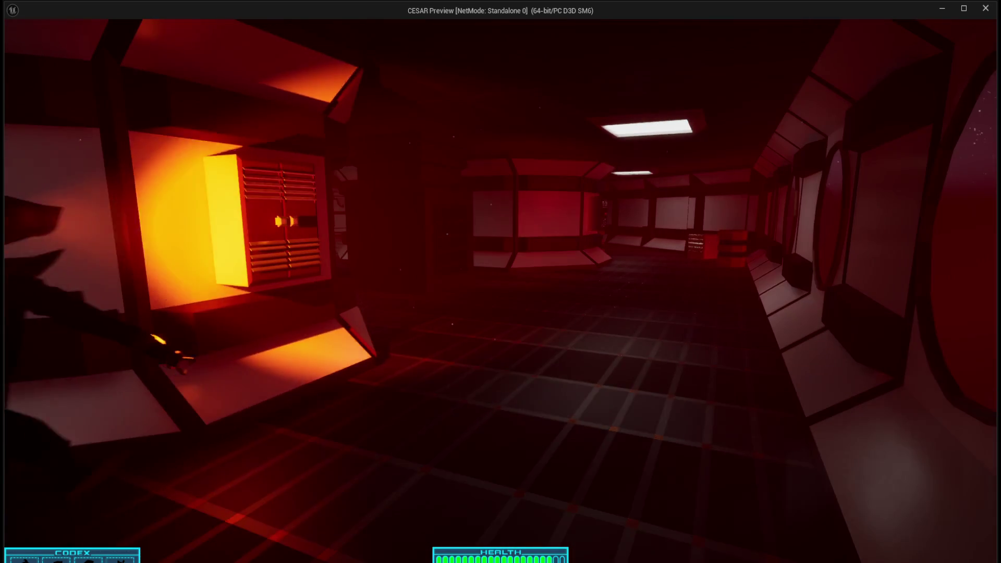
key("d")
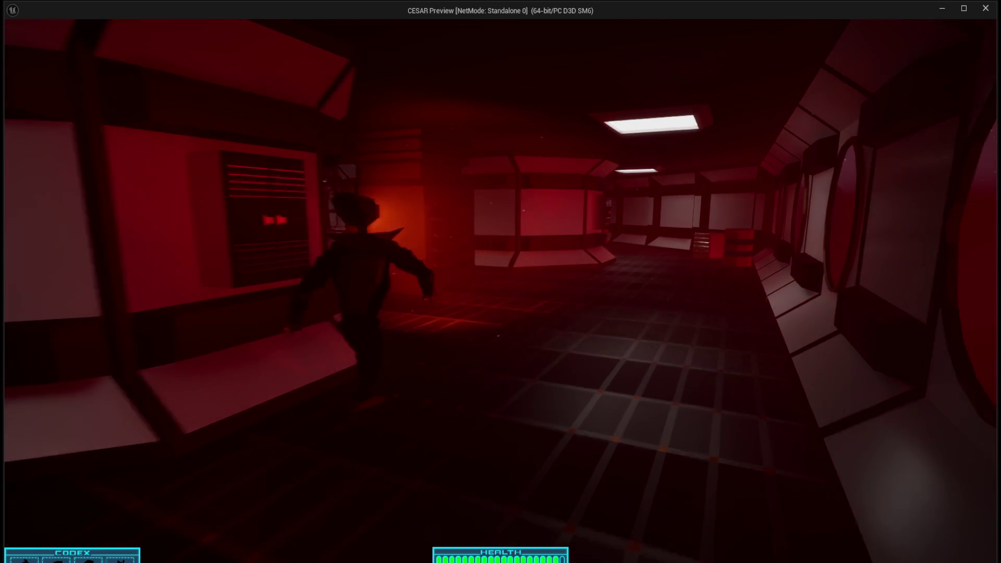
key("d")
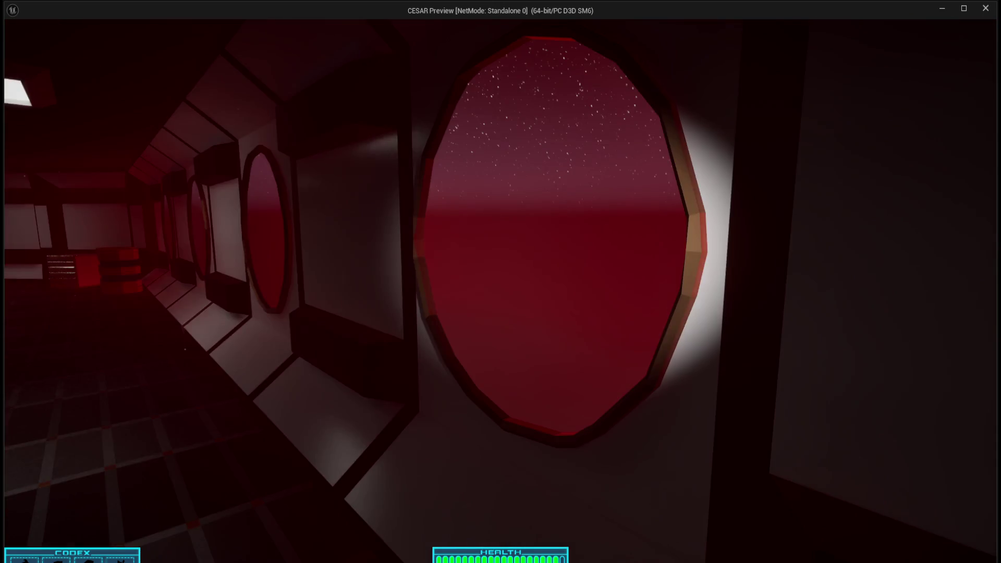
key("a")
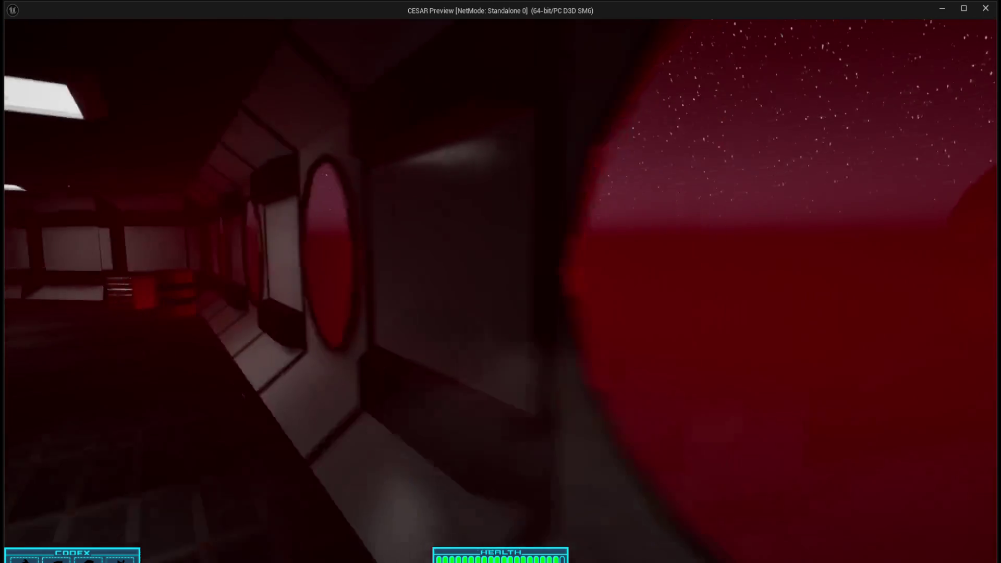
key("Escape")
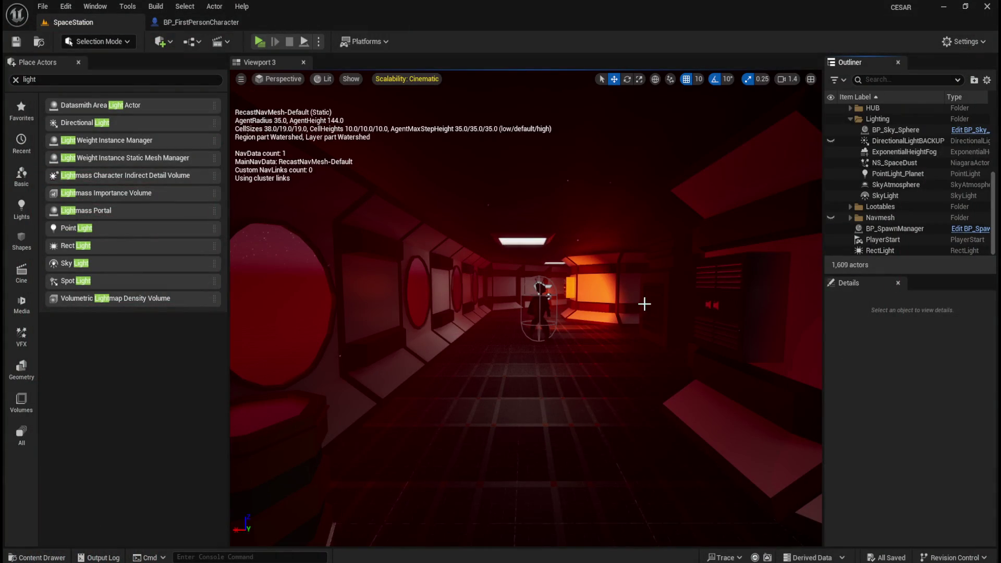
left_click(894, 249)
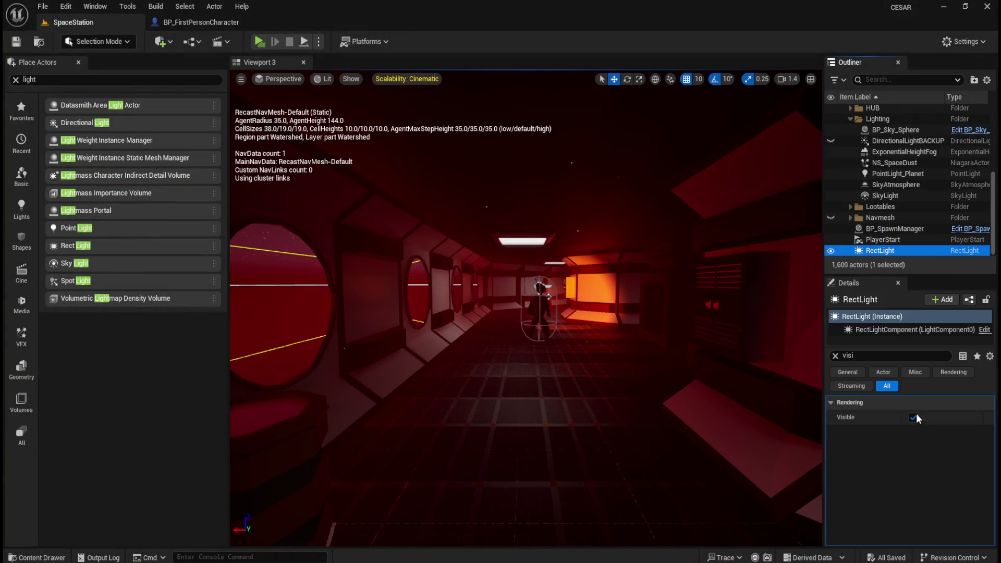
left_click(835, 355)
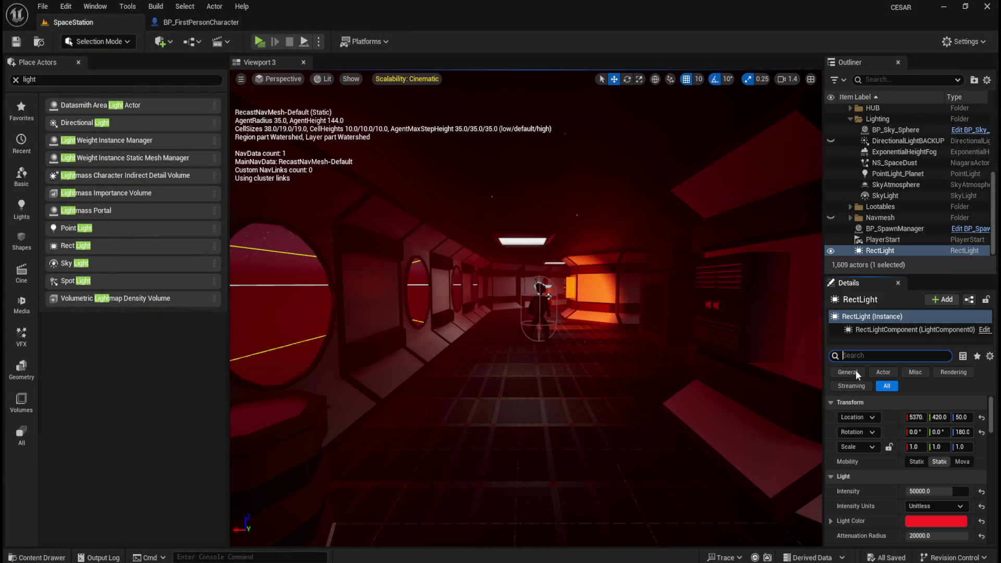
mouse_move(940, 493)
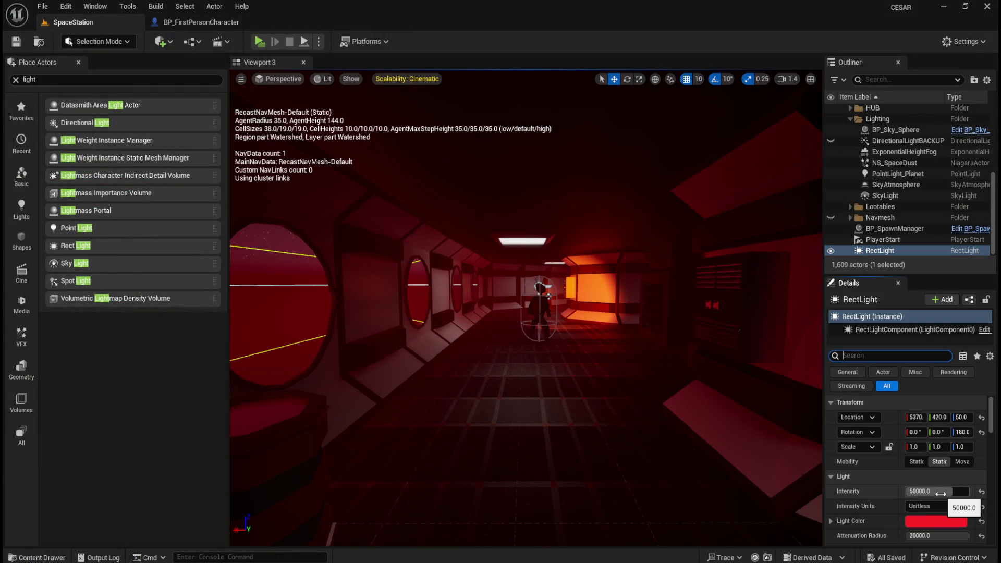
left_click_drag(939, 536, 919, 535)
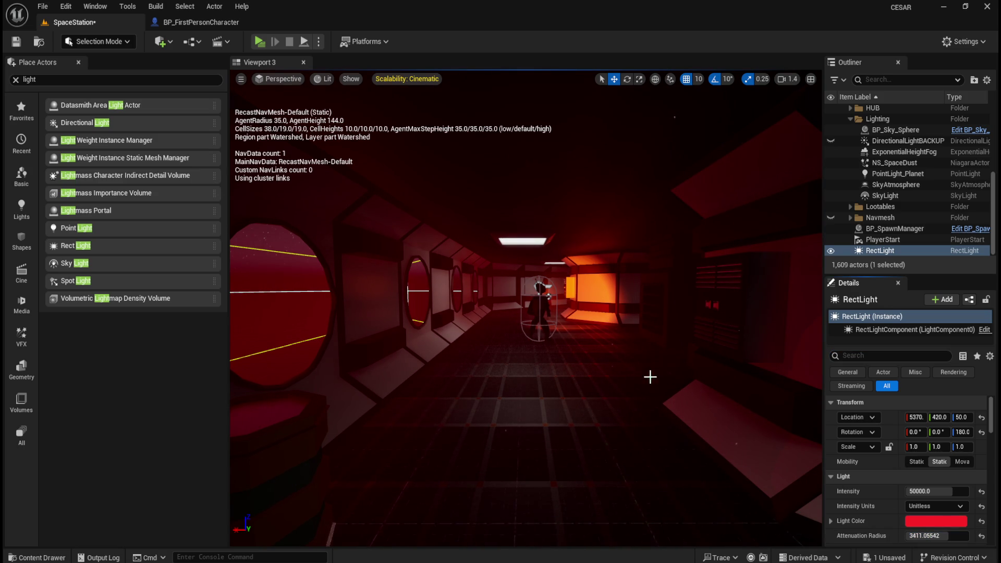
mouse_move(547, 344)
left_mouse_down()
mouse_move(594, 355)
mouse_move(586, 358)
mouse_move(705, 210)
left_mouse_up()
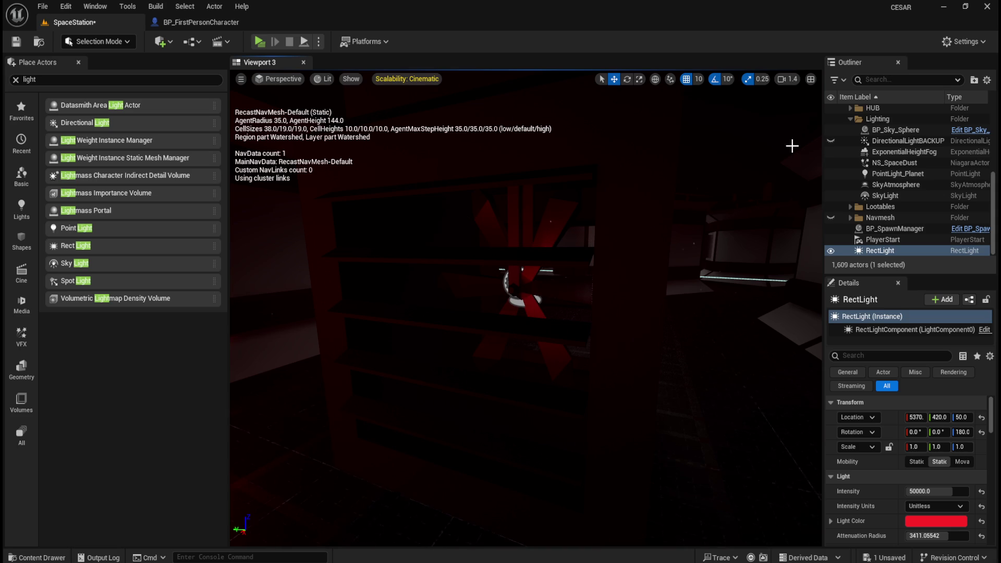
left_click(830, 141)
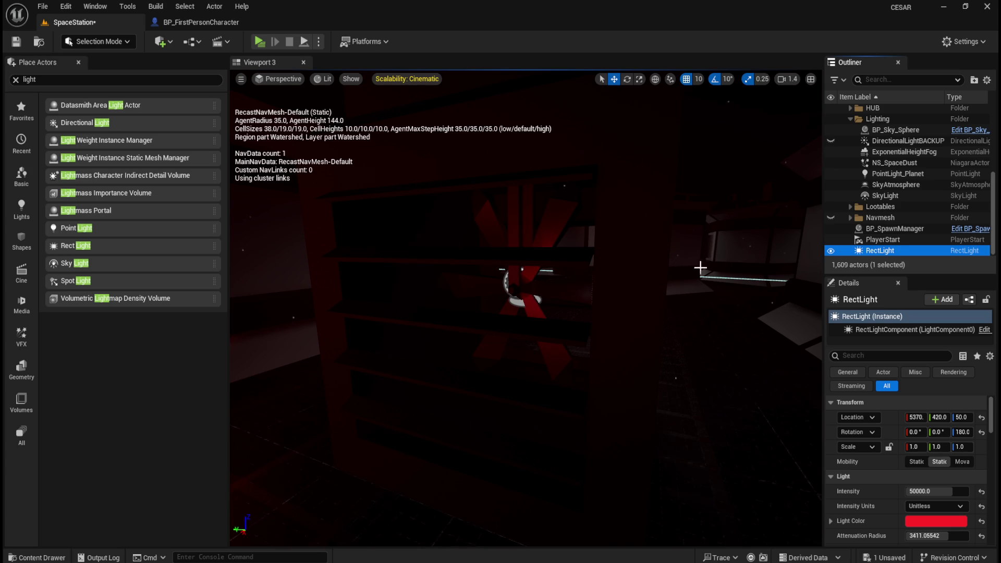
Focus the RectLight and move it along X to location 5520, 420, 50
key("f")
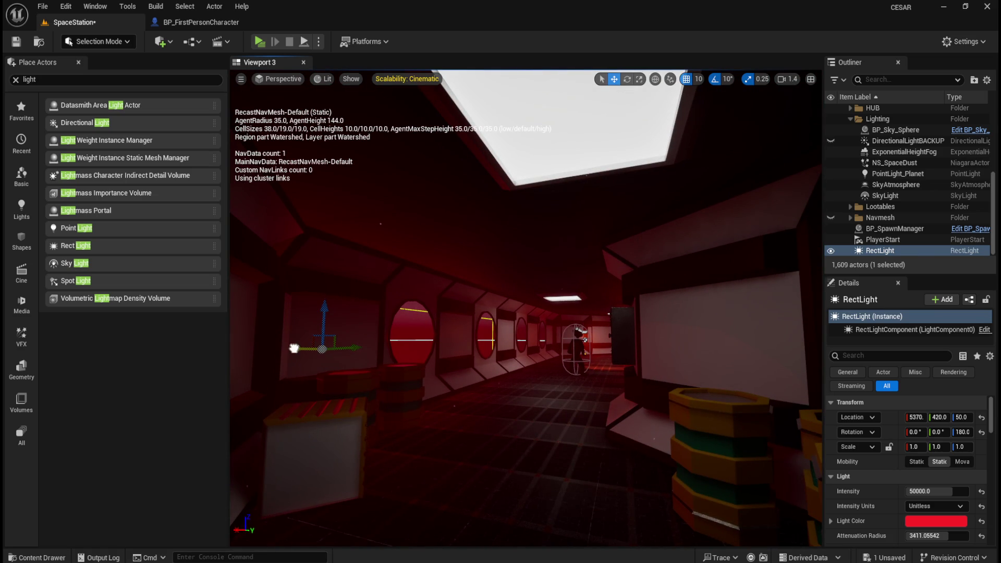
mouse_move(409, 351)
left_mouse_down()
mouse_move(582, 354)
mouse_move(386, 344)
mouse_move(259, 319)
mouse_move(370, 311)
mouse_move(336, 307)
left_mouse_up()
key("ctrl+z")
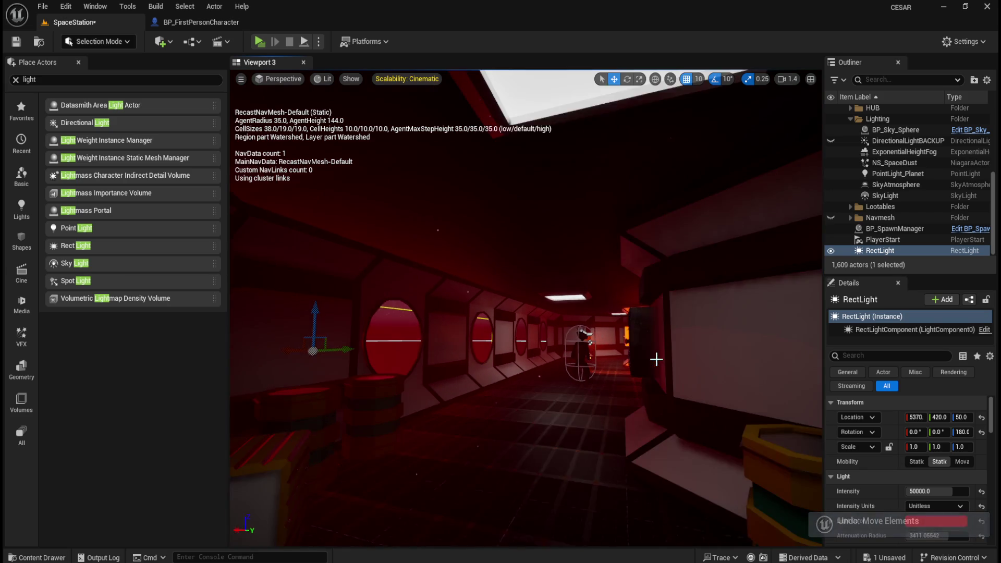
mouse_move(308, 348)
left_mouse_down()
mouse_move(375, 346)
mouse_move(263, 344)
mouse_move(285, 342)
left_mouse_up()
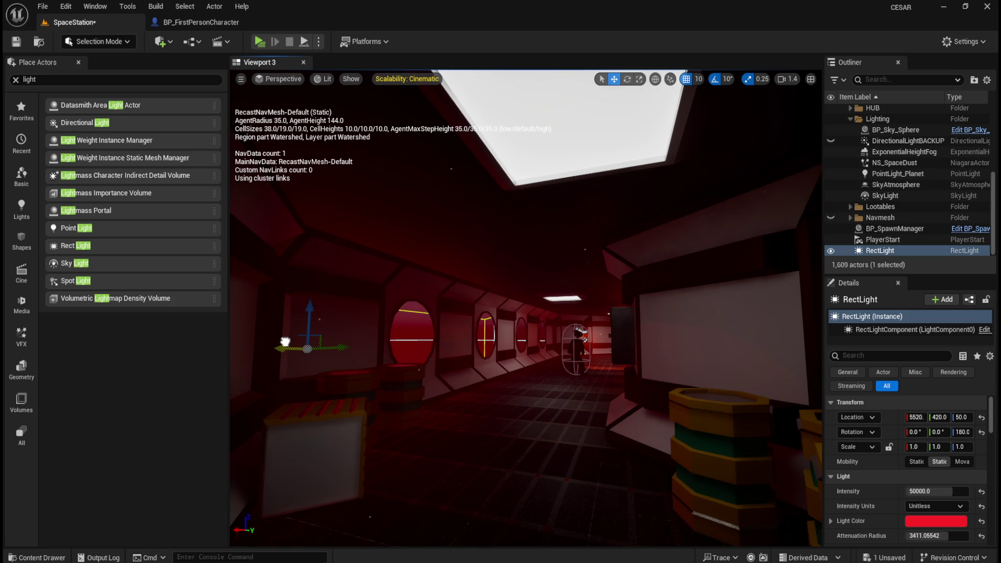
scroll(526, 308, "down", 2)
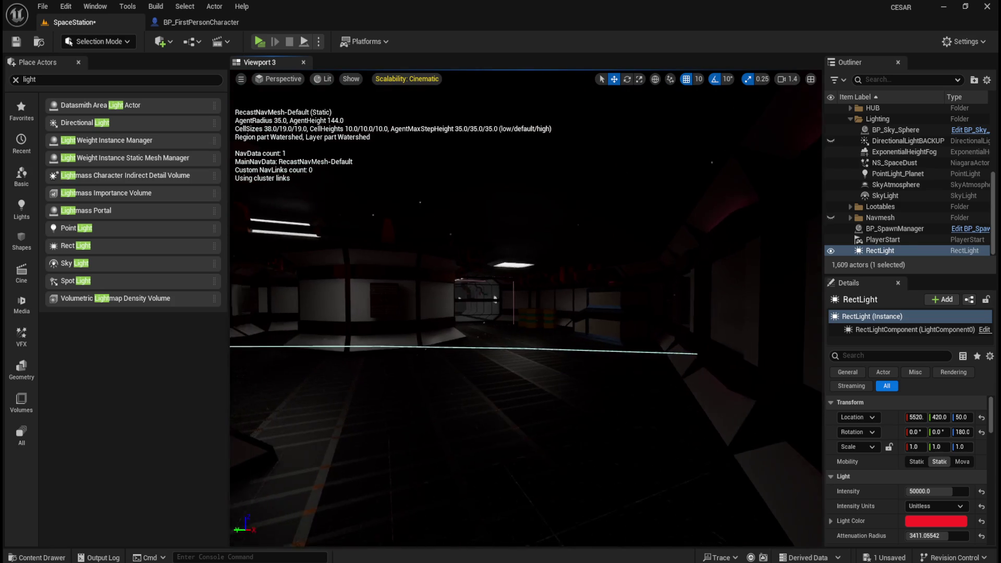
Give the RectLight an attenuation radius of 4400 and a source width of 5000
scroll(898, 521, "down", 1)
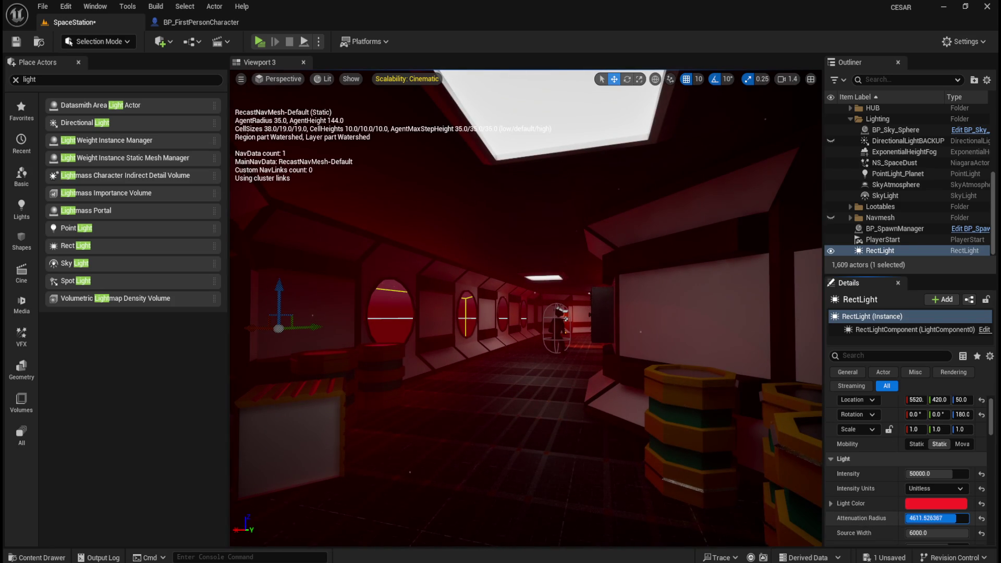
left_click(933, 518)
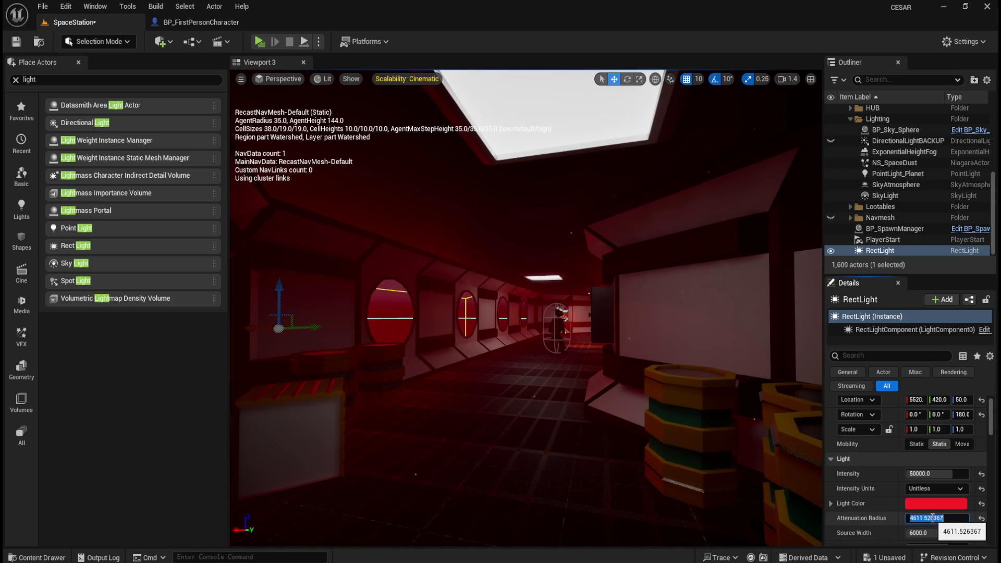
type("4400")
key("Return")
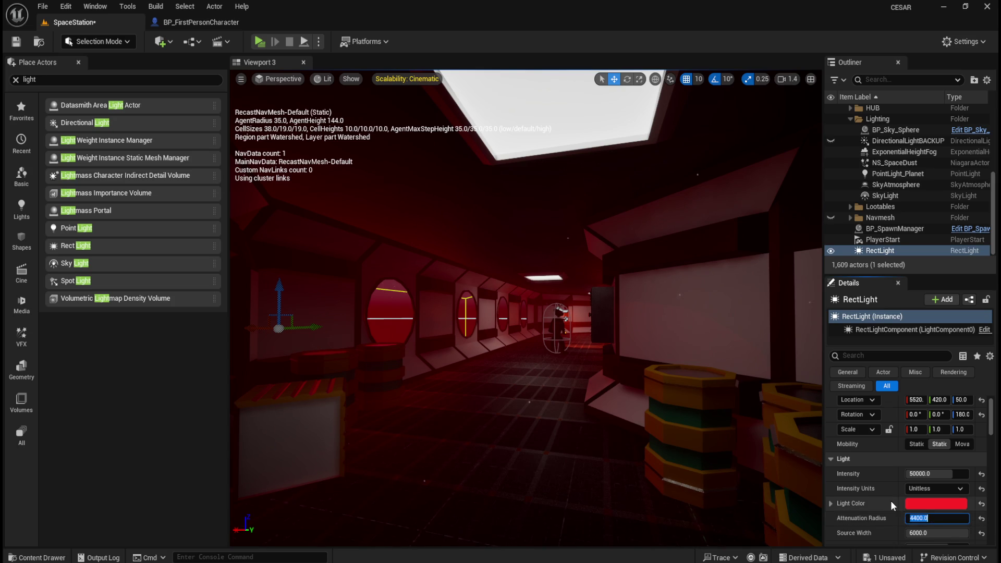
scroll(890, 500, "down", 1)
left_click_drag(932, 498, 886, 498)
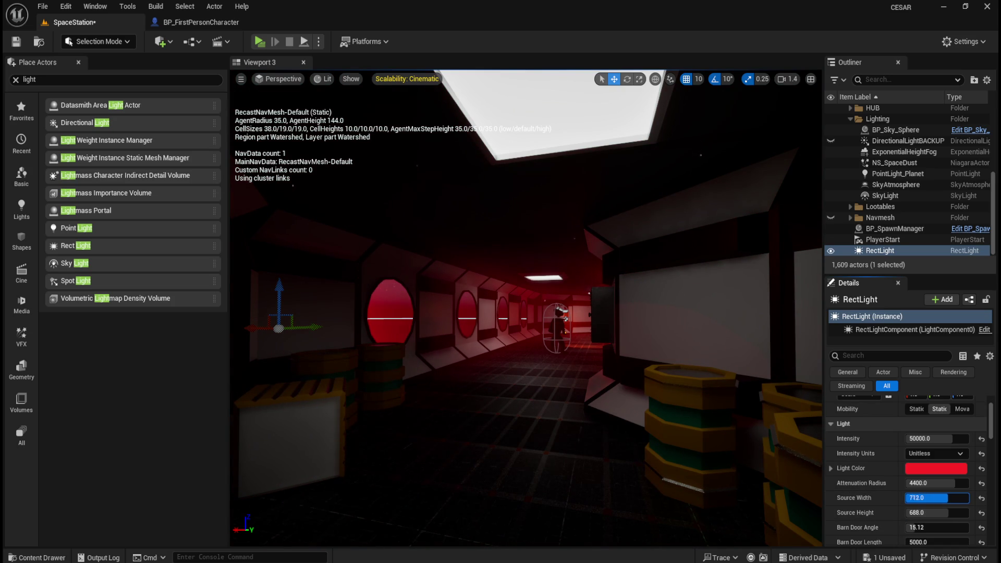
left_click(948, 499)
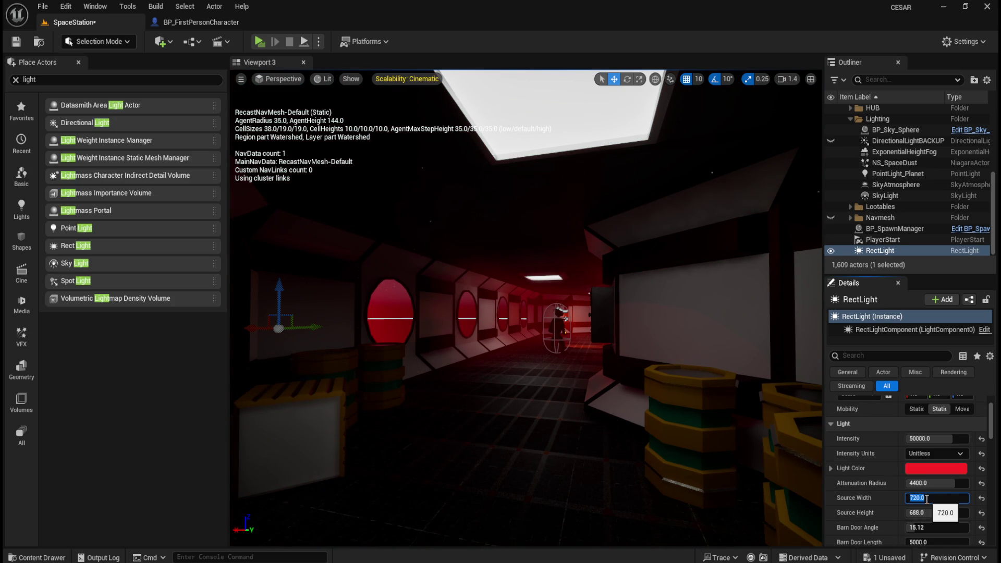
type("00")
key("Return")
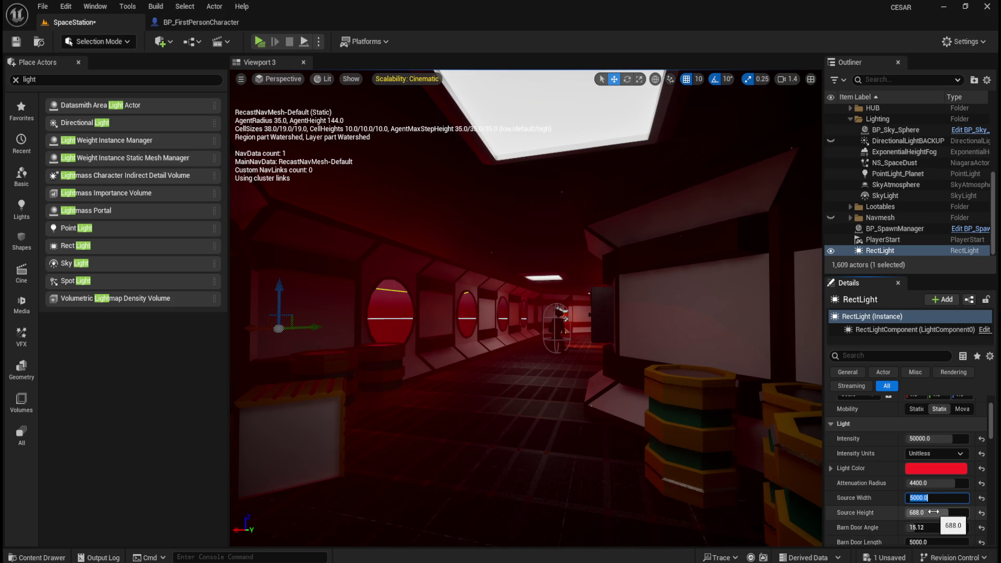
key("Return")
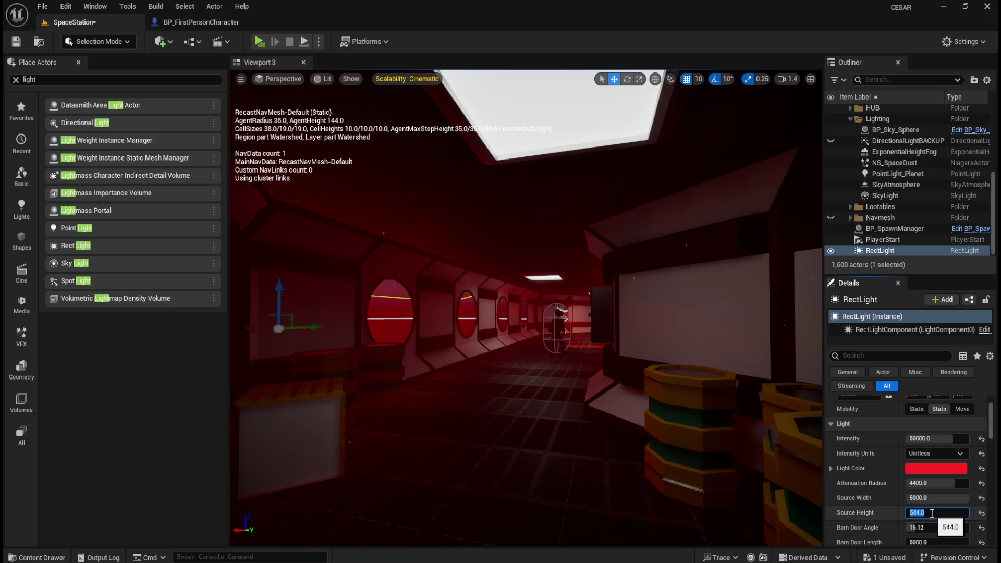
scroll(870, 500, "down", 5)
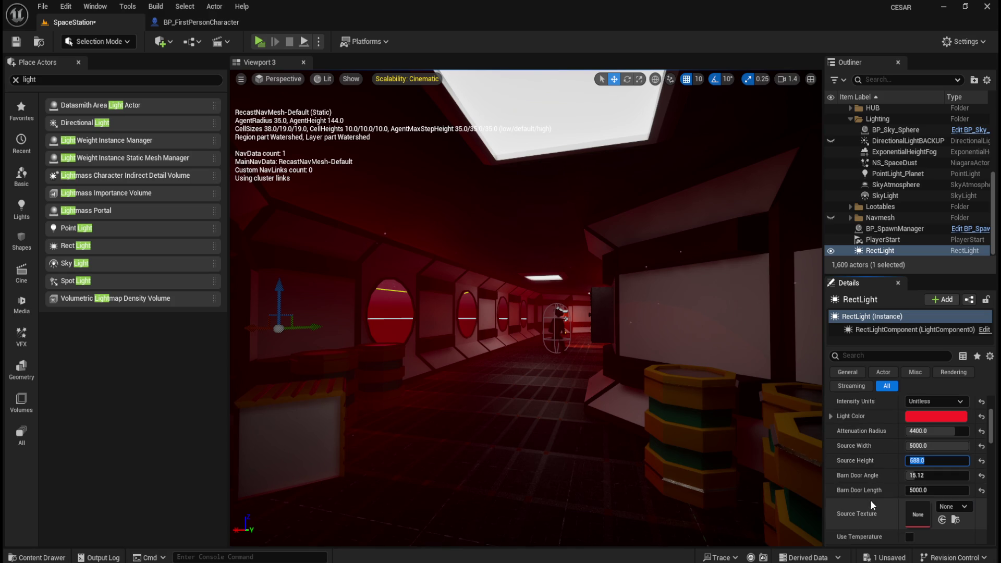
Set Indirect Lighting Intensity to 0.0 and expand the RectLight's Advanced settings
scroll(871, 500, "down", 5)
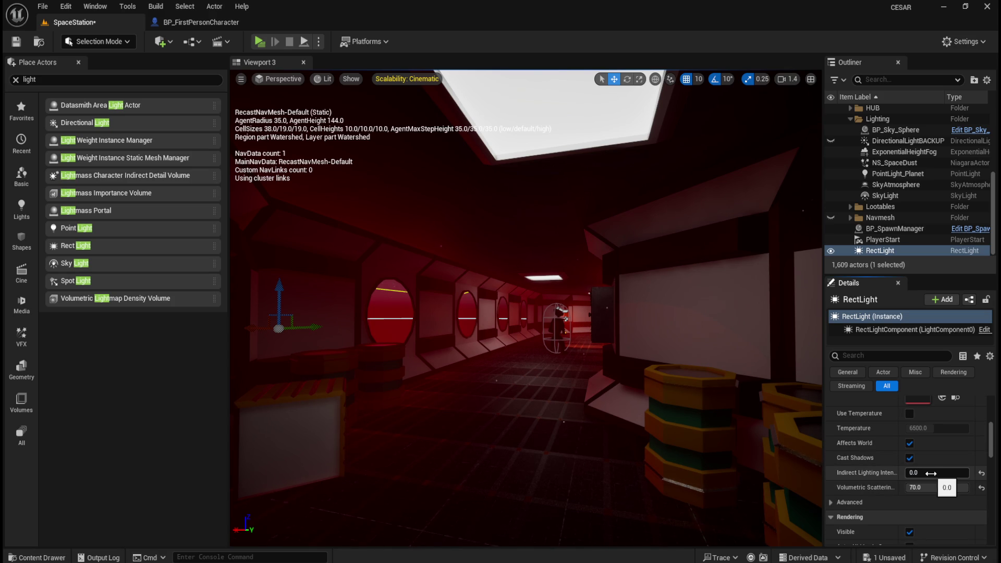
type("0.0")
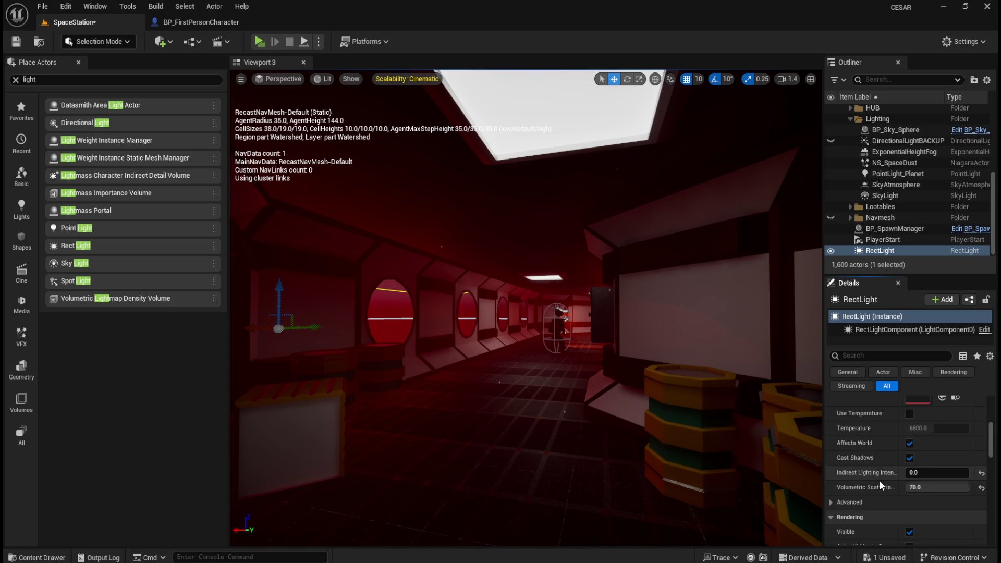
left_click(836, 499)
scroll(875, 485, "down", 2)
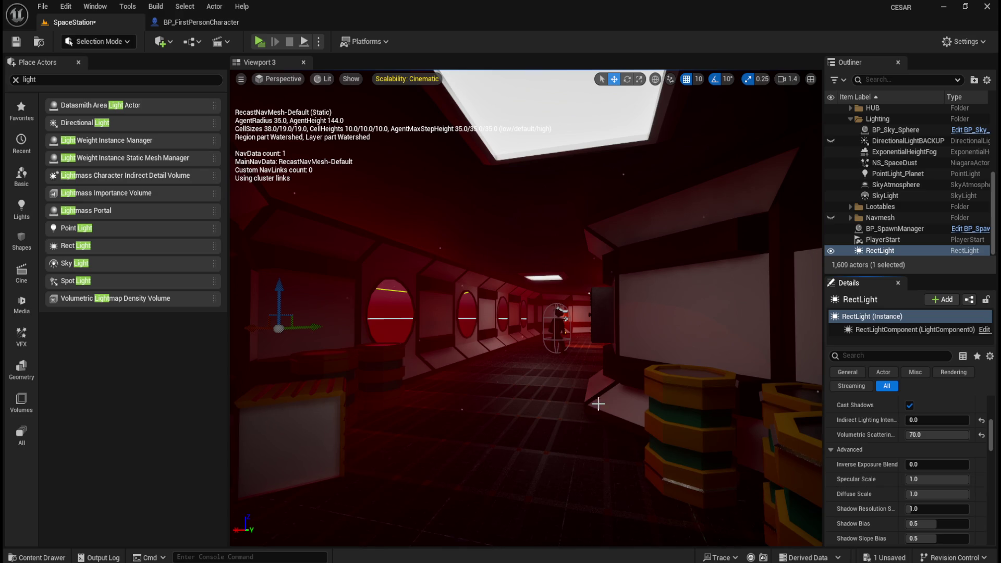
left_click_drag(595, 385, 596, 386)
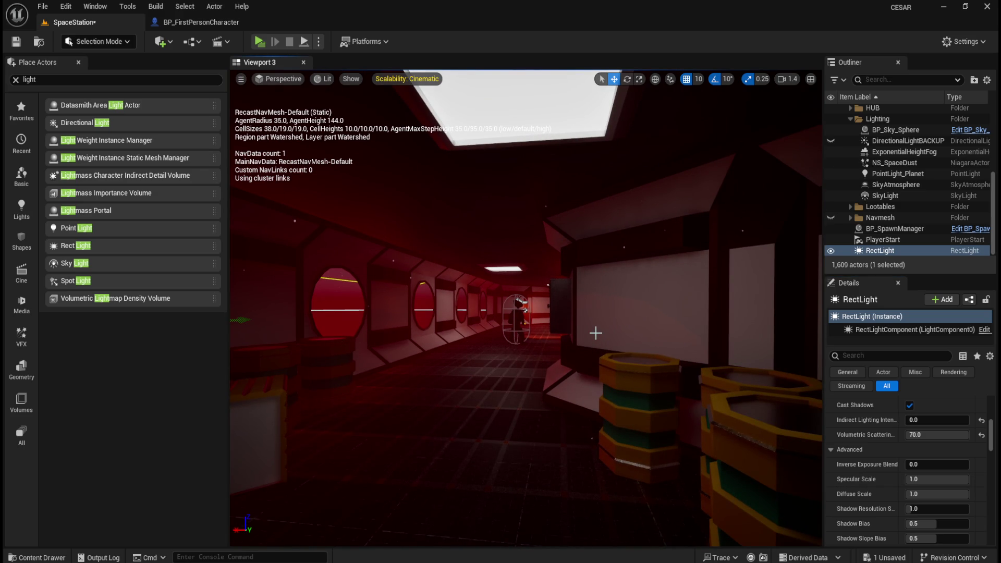
mouse_move(571, 318)
left_mouse_down()
mouse_move(558, 283)
mouse_move(615, 324)
mouse_move(514, 335)
mouse_move(632, 353)
mouse_move(636, 339)
mouse_move(746, 385)
left_mouse_up()
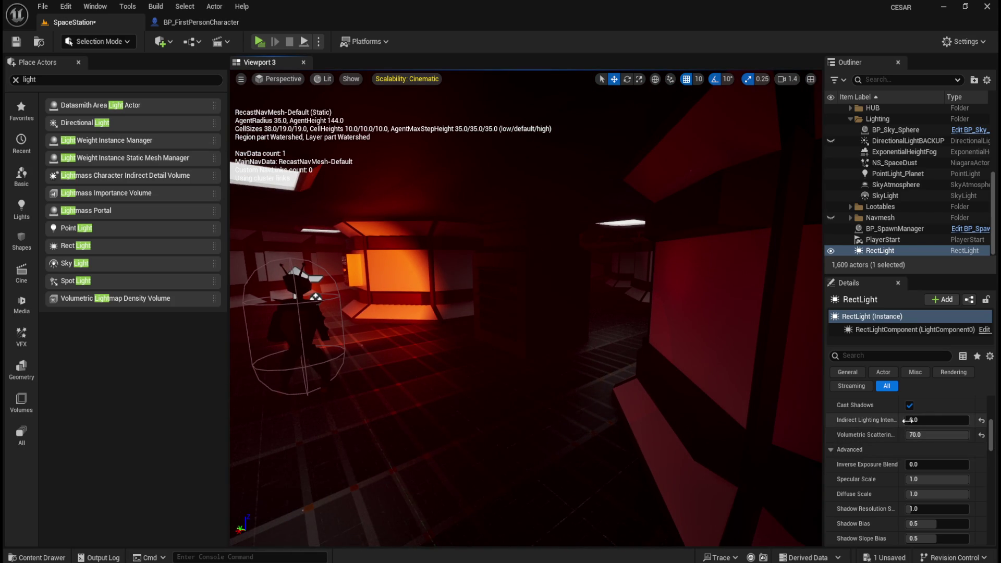
scroll(881, 464, "down", 1)
Try shadow resolution, bias, filter sharpen and contact shadow length values, resetting bias, sharpen and length to defaults
scroll(869, 498, "down", 1)
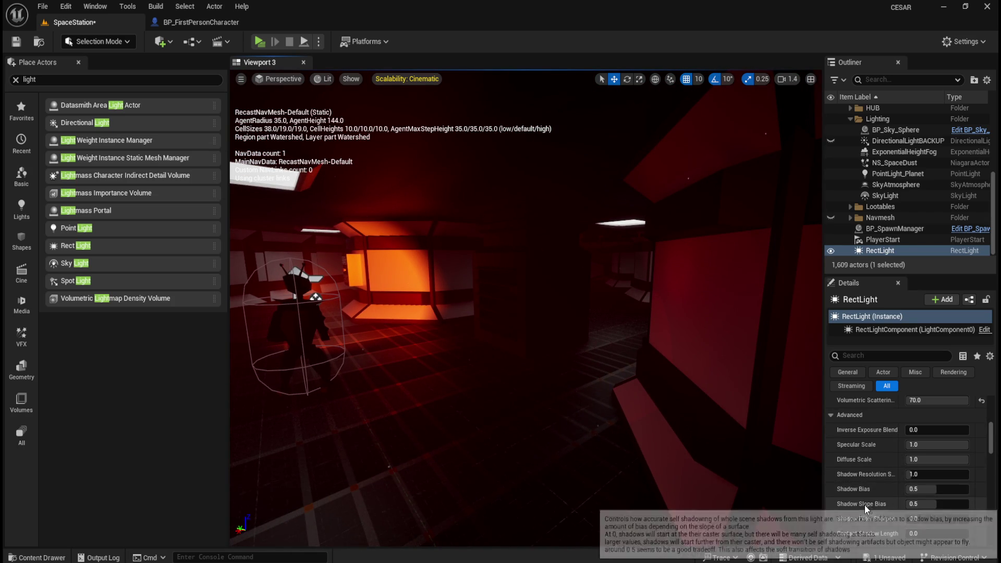
left_click_drag(605, 385, 661, 391)
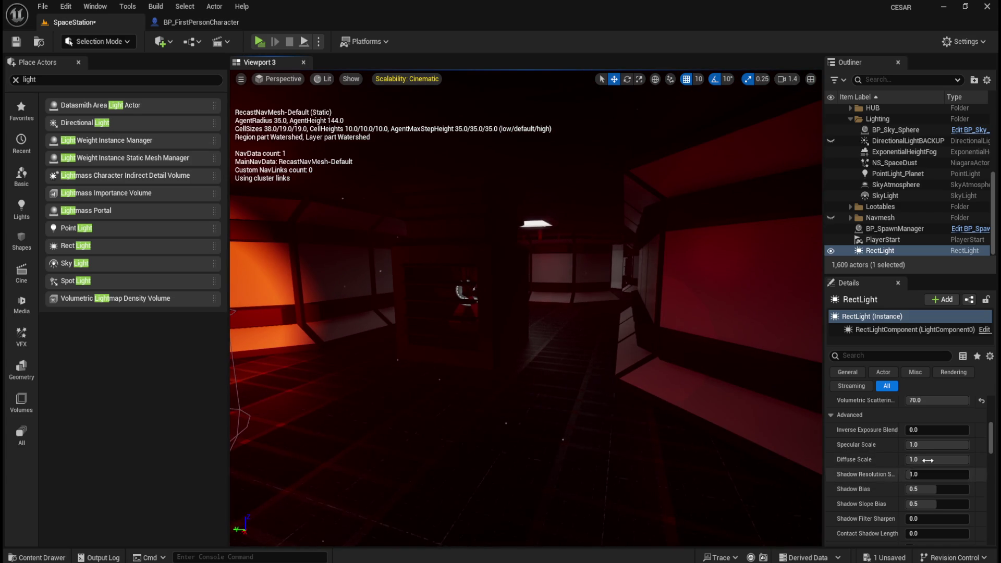
left_click_drag(920, 472, 933, 472)
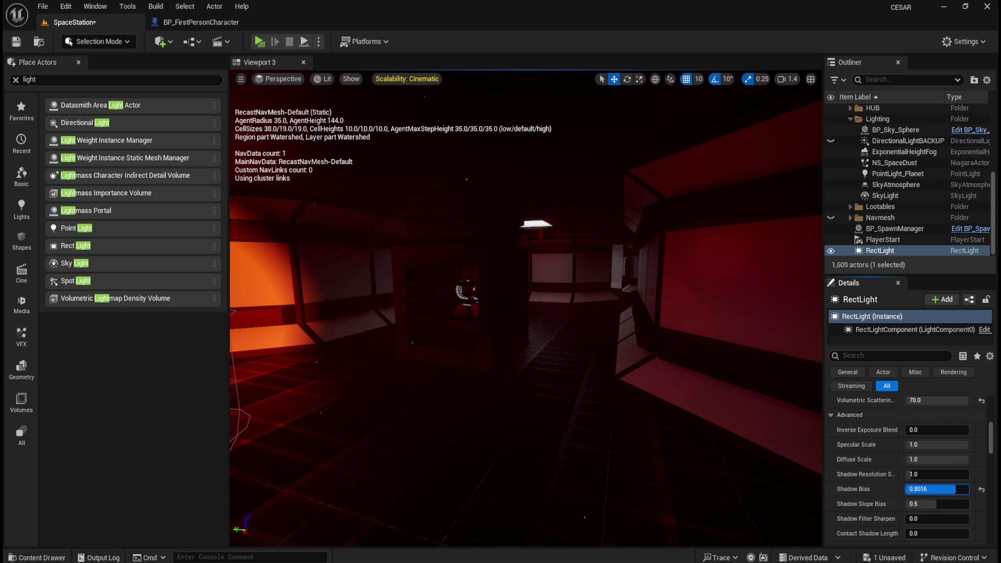
left_click(981, 489)
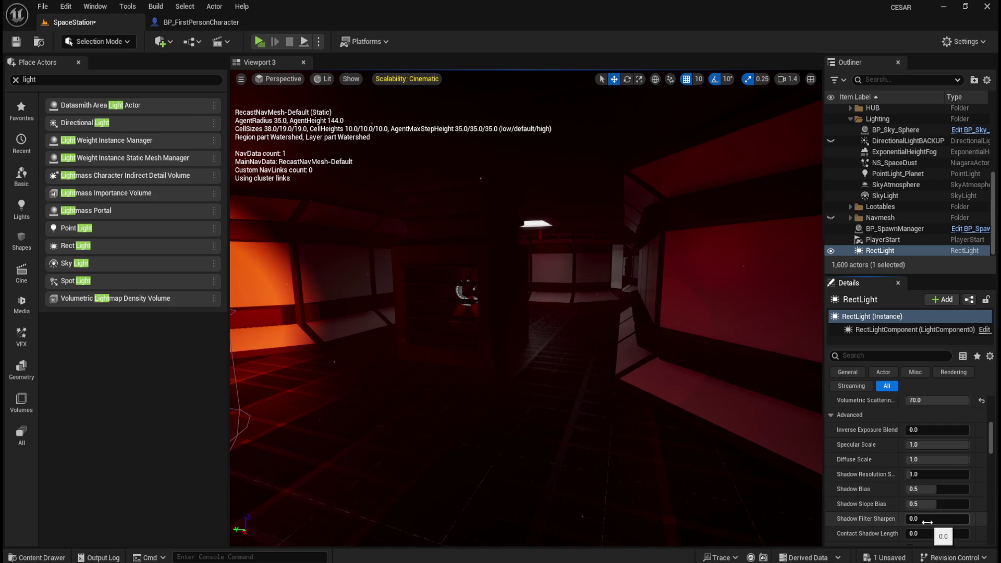
mouse_move(917, 518)
left_mouse_down()
mouse_move(967, 518)
mouse_move(929, 533)
left_mouse_up()
left_click(980, 519)
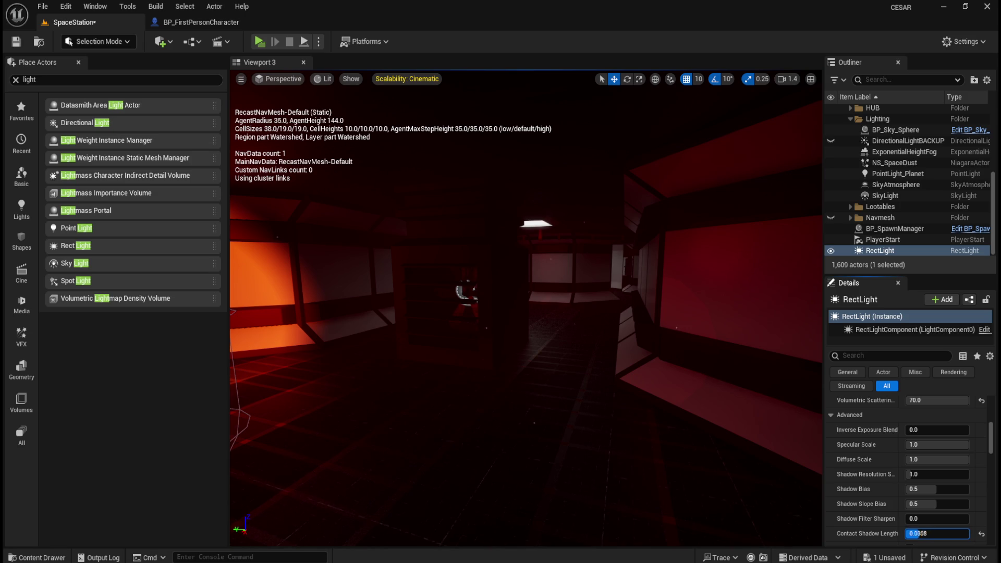
type("0.1")
key("Return")
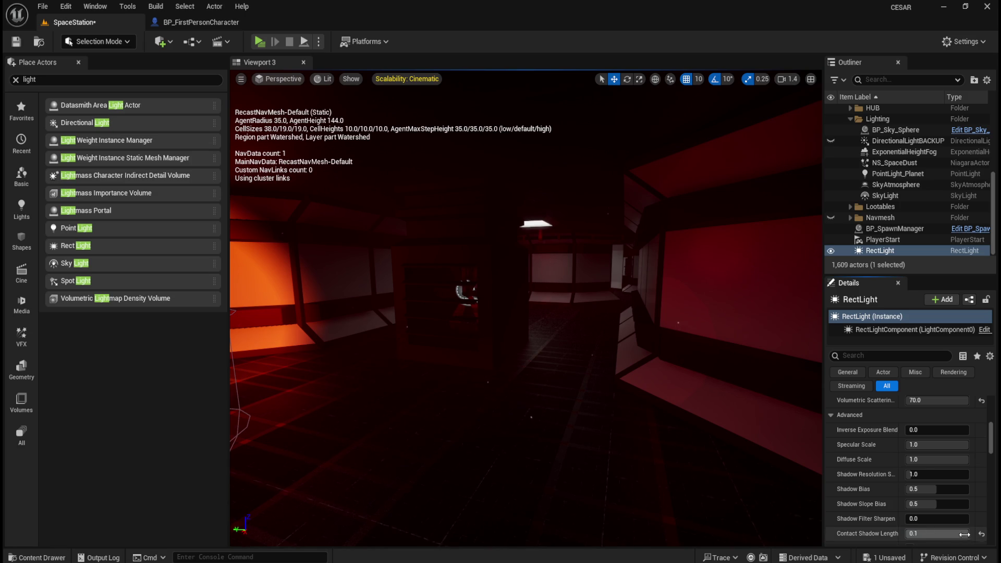
left_click(981, 534)
mouse_move(585, 349)
left_mouse_down()
mouse_move(592, 231)
mouse_move(585, 349)
left_mouse_up()
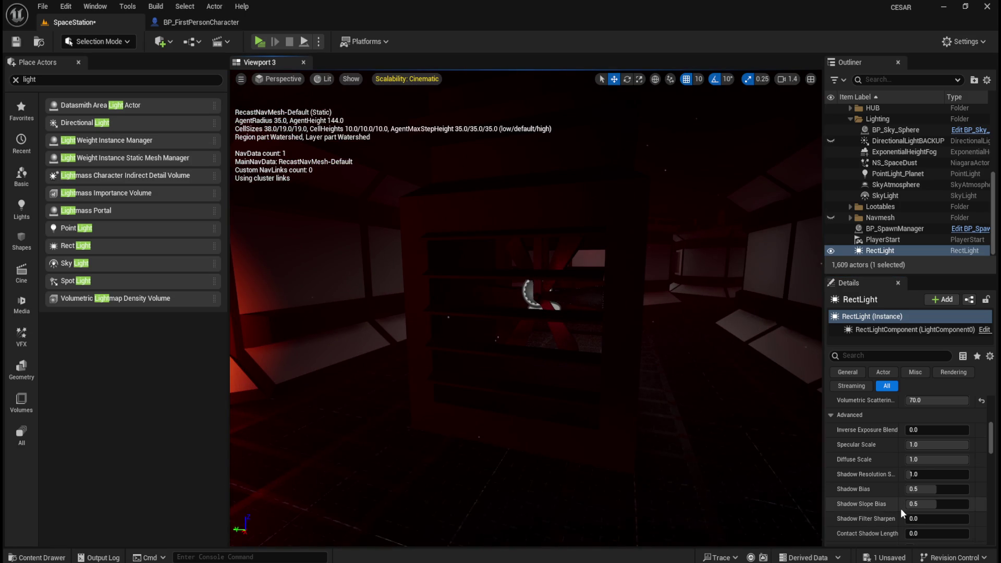
mouse_move(933, 533)
left_mouse_down()
mouse_move(959, 534)
mouse_move(908, 533)
mouse_move(968, 533)
mouse_move(911, 533)
left_mouse_up()
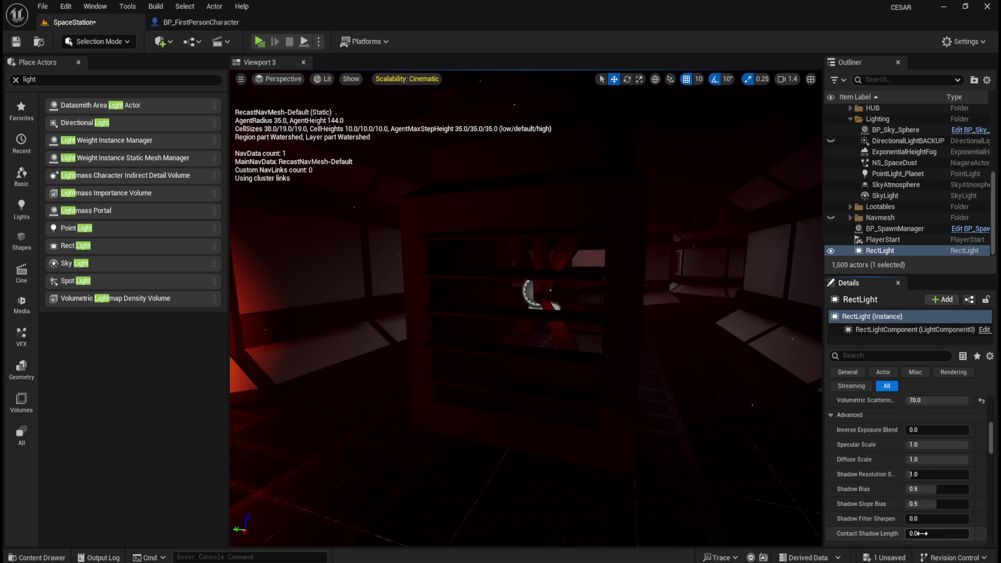
Reset the non-casting contact shadow intensity to 0 and toggle Cast Translucent Shadows
scroll(863, 531, "down", 2)
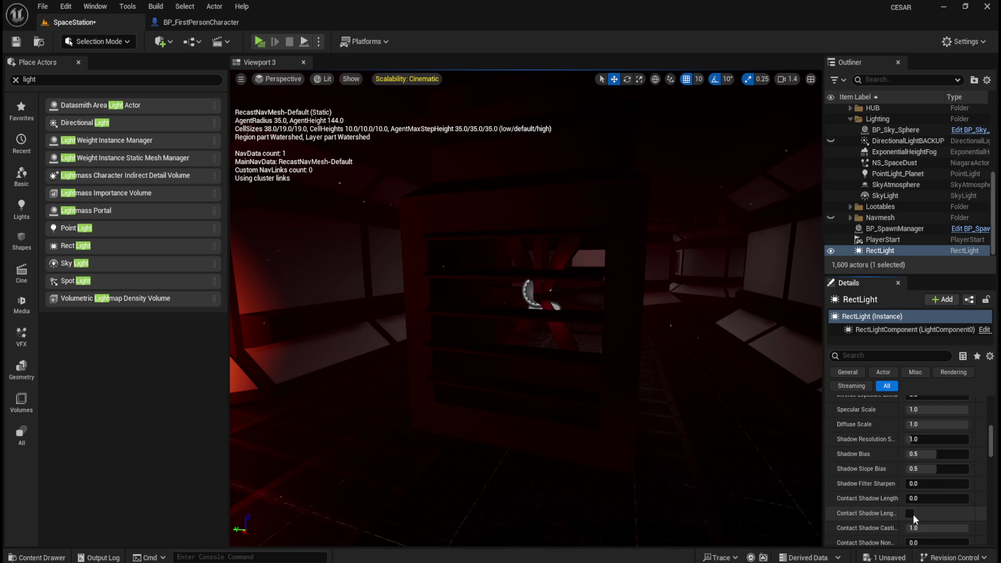
left_click(910, 513)
left_click(909, 514)
scroll(940, 518, "down", 2)
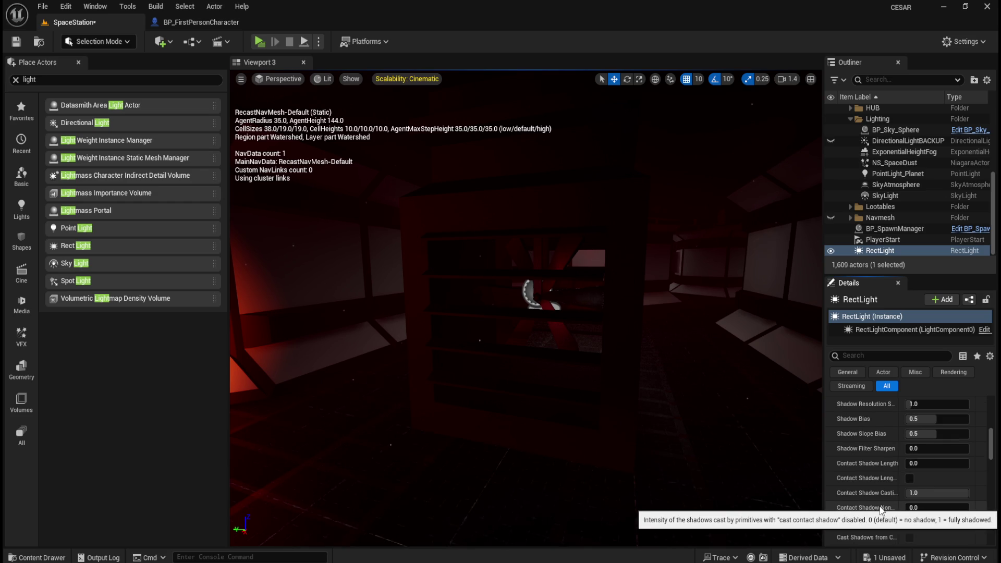
mouse_move(918, 507)
left_mouse_down()
mouse_move(964, 507)
mouse_move(953, 507)
left_mouse_up()
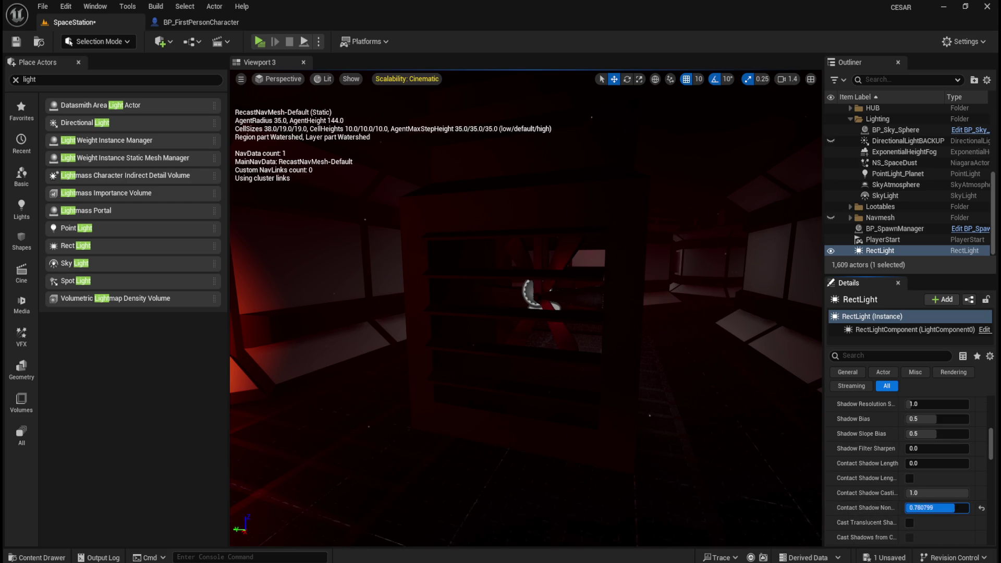
left_click(980, 507)
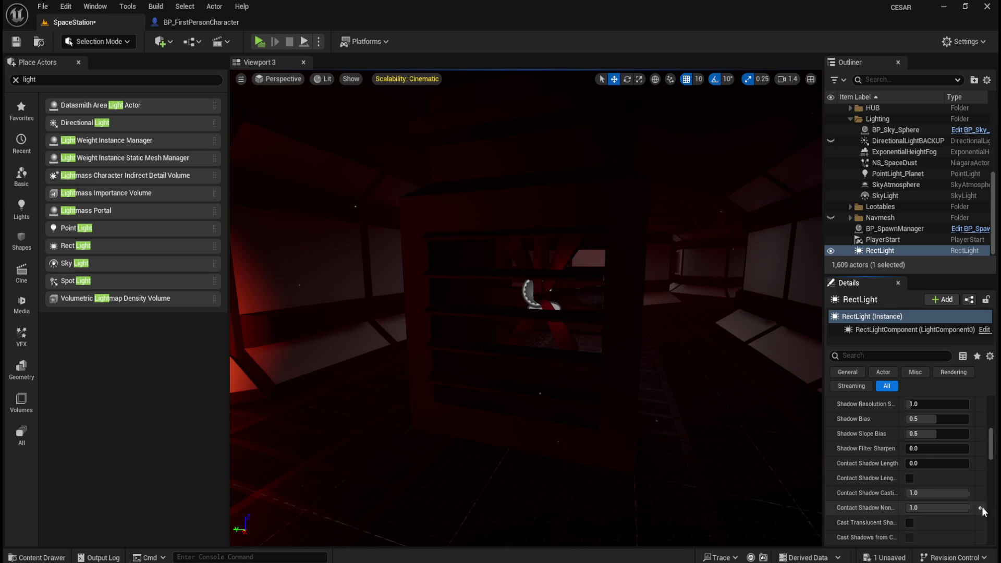
left_click(909, 522)
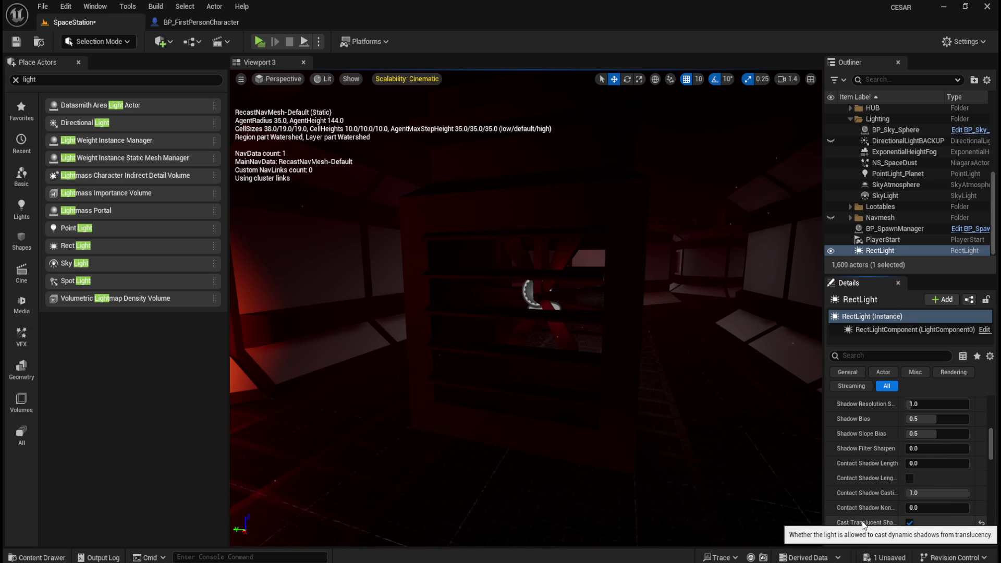
left_click(909, 523)
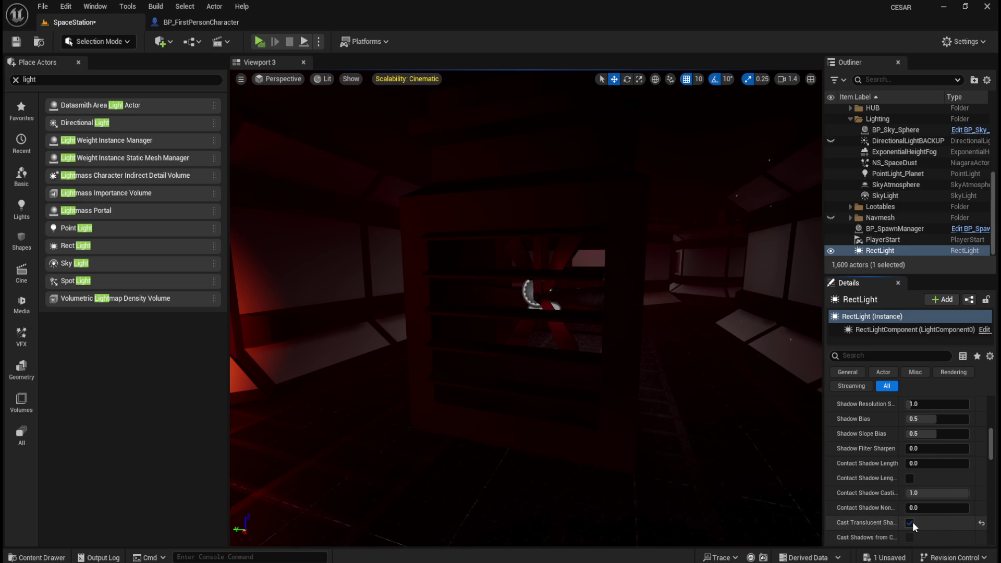
Switch Cast Volumetric Shadow on the red rect light on, then back off
scroll(886, 527, "down", 1)
scroll(882, 469, "down", 4)
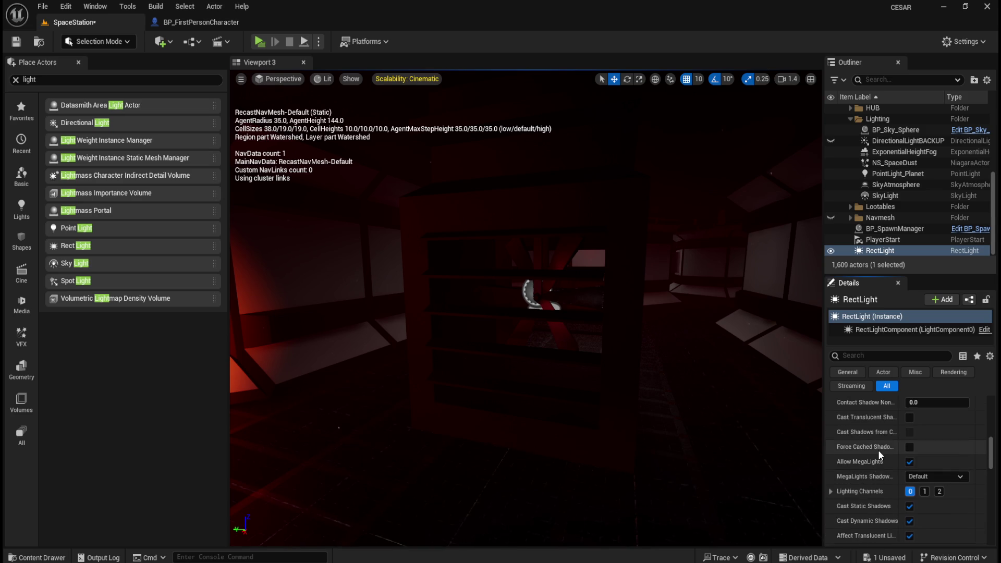
scroll(886, 448, "down", 2)
left_click(908, 461)
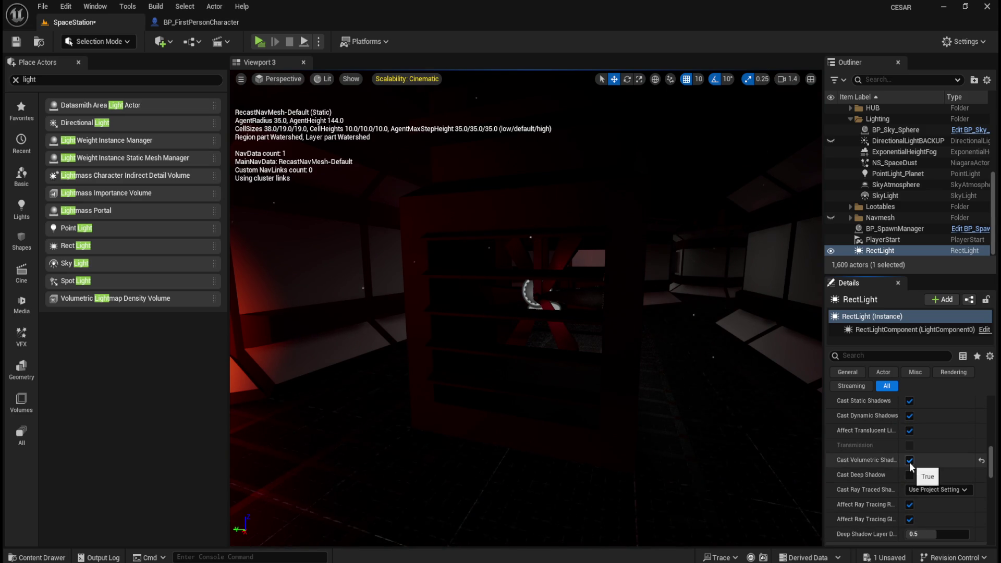
left_click(909, 462)
left_click_drag(674, 393, 777, 436)
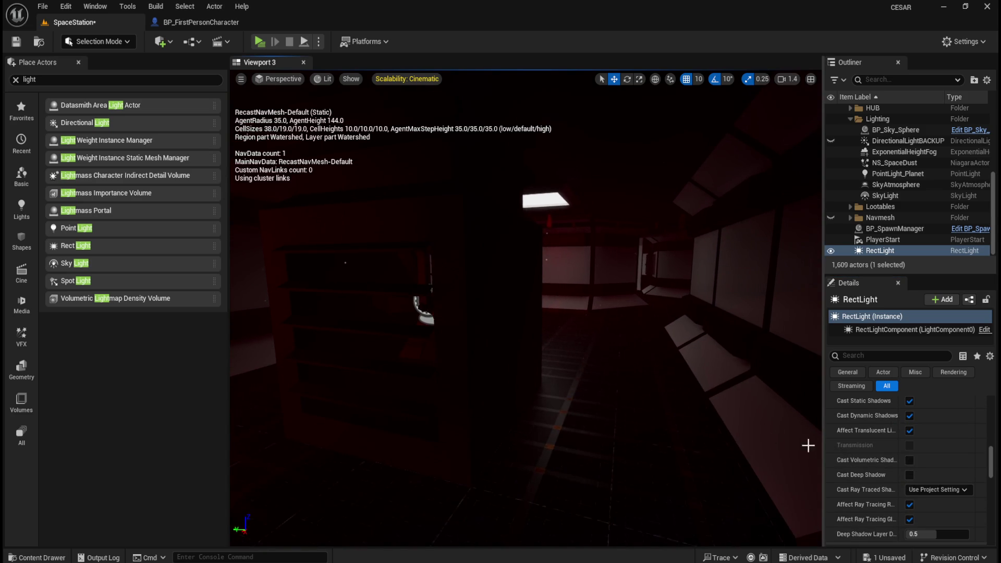
Toggle Cast Deep Shadow on and off, restore Deep Shadow Layer Distribution to 0.5, and play-test
left_click(909, 475)
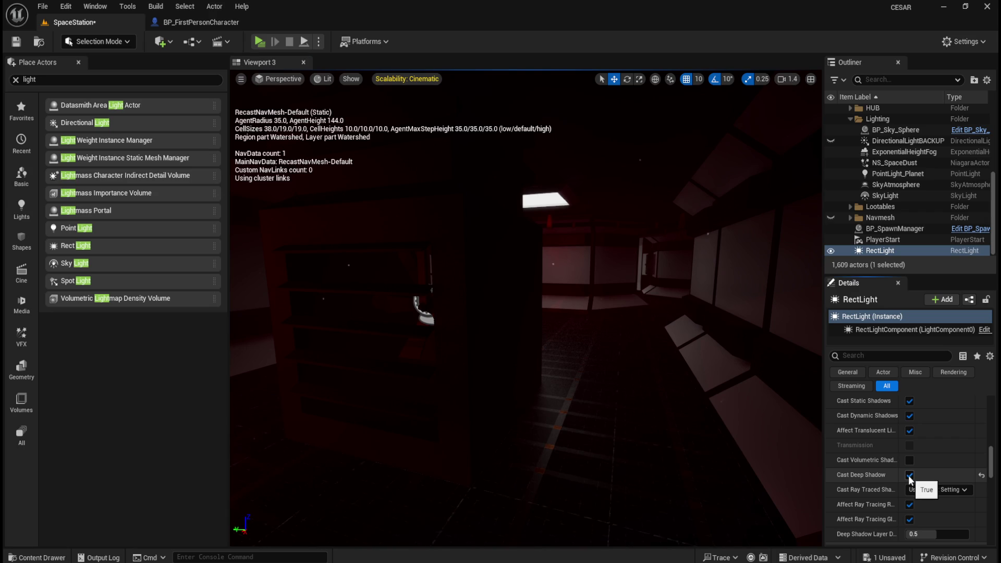
left_click(909, 474)
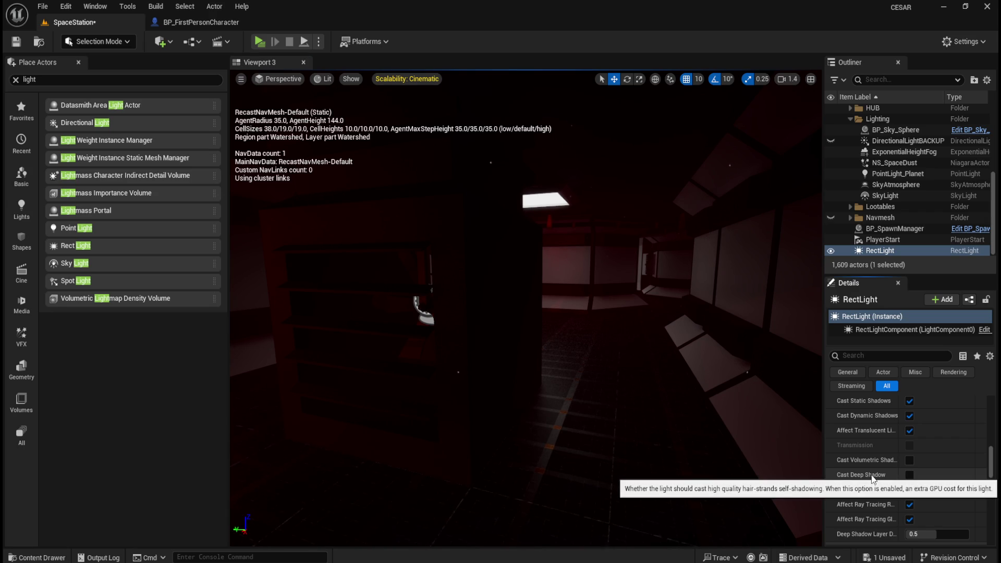
scroll(872, 479, "down", 2)
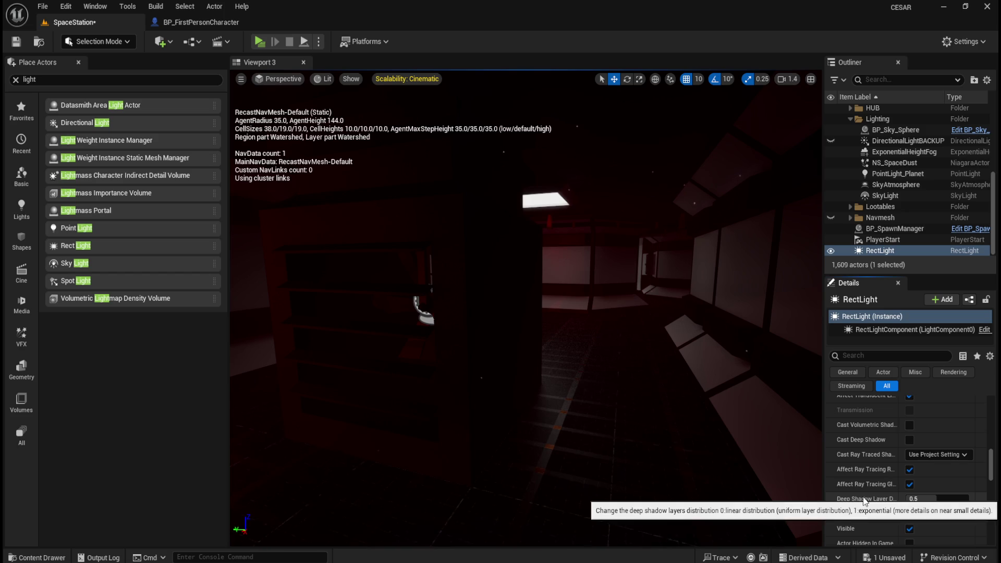
left_click_drag(936, 501, 969, 501)
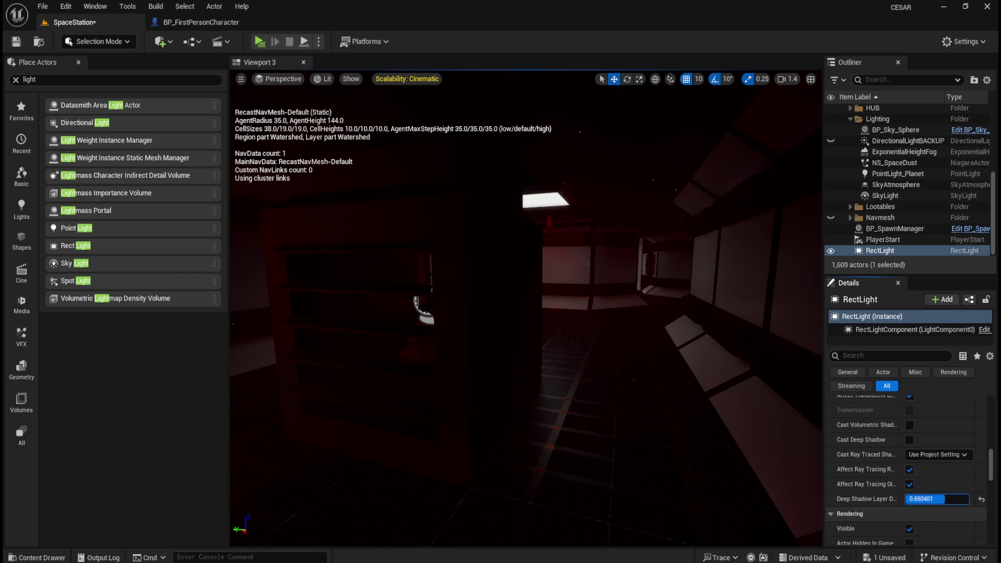
left_click(980, 498)
mouse_move(621, 458)
left_mouse_down()
mouse_move(591, 313)
mouse_move(563, 308)
mouse_move(552, 318)
mouse_move(297, 194)
left_mouse_up()
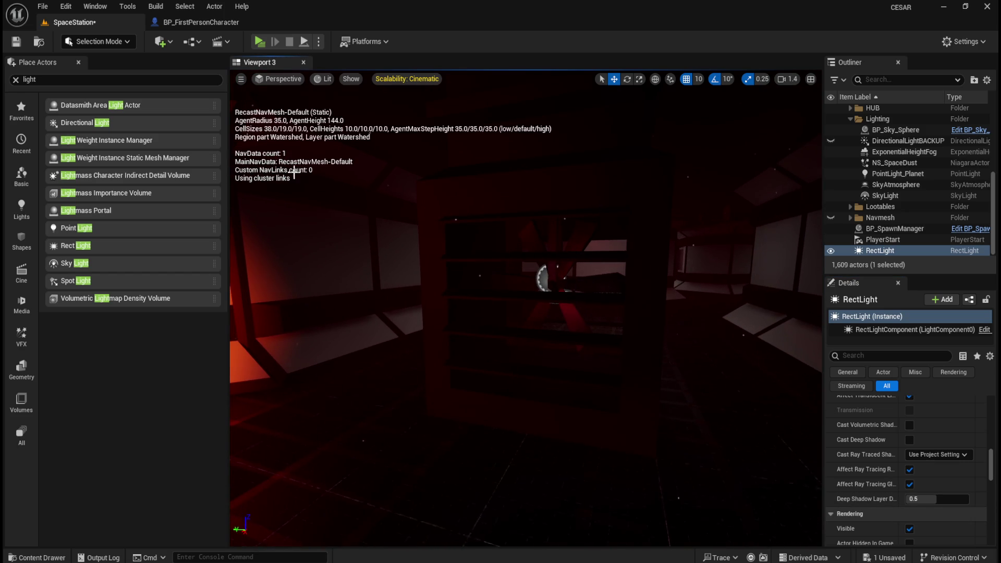
left_click(260, 43)
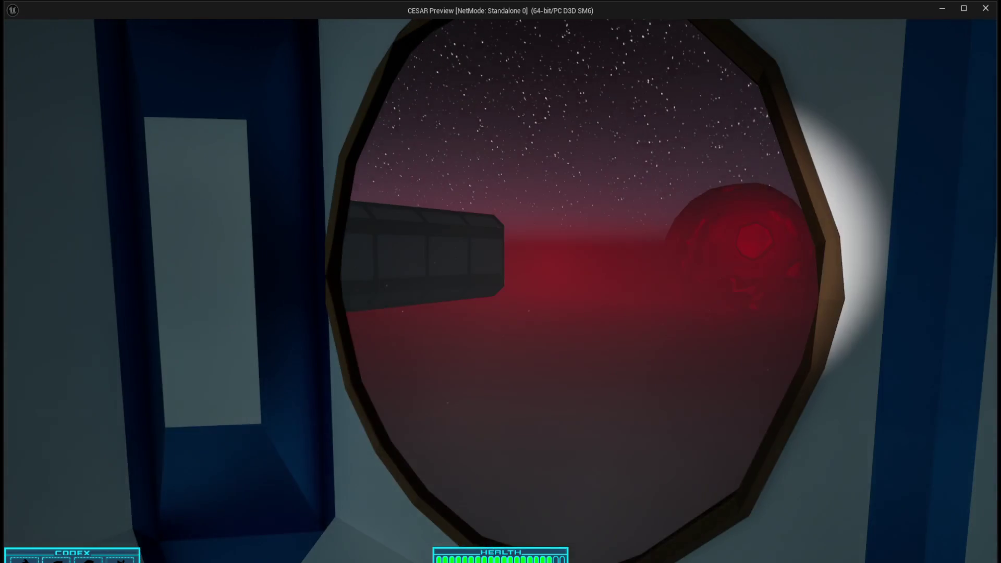
key("a")
key("d")
key("a")
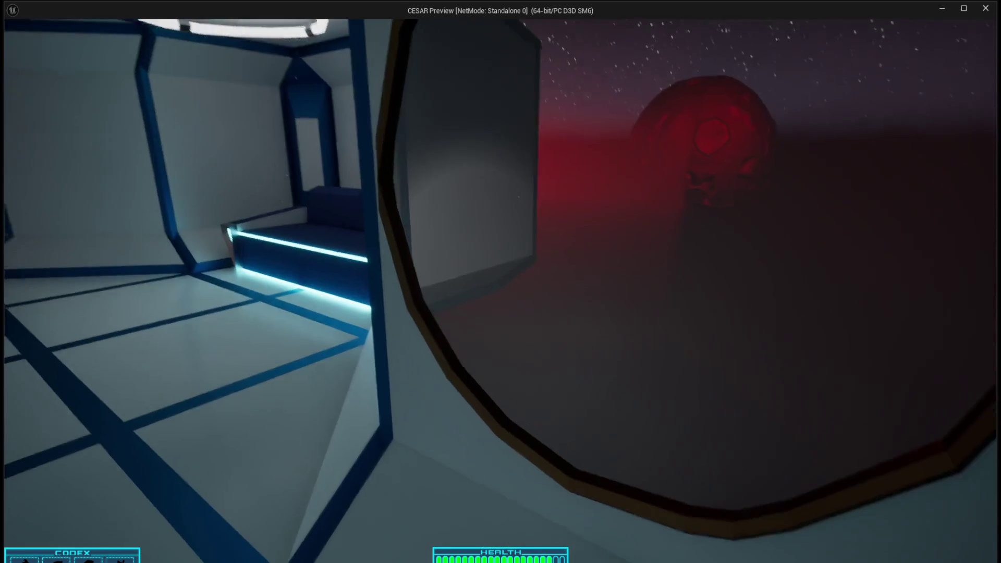
key("Escape")
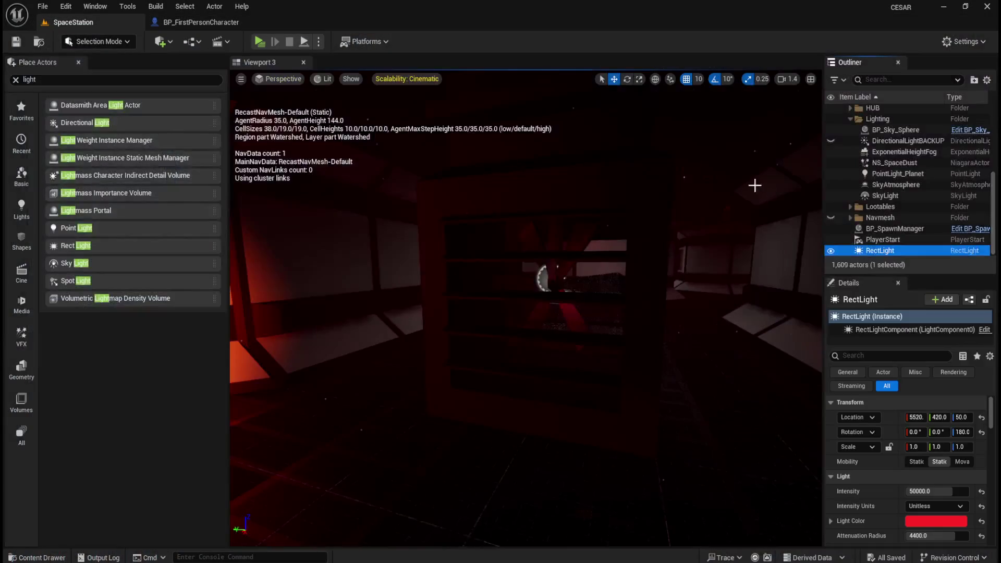
Focus on the red rect light and set its Source Width to 10000
key("f")
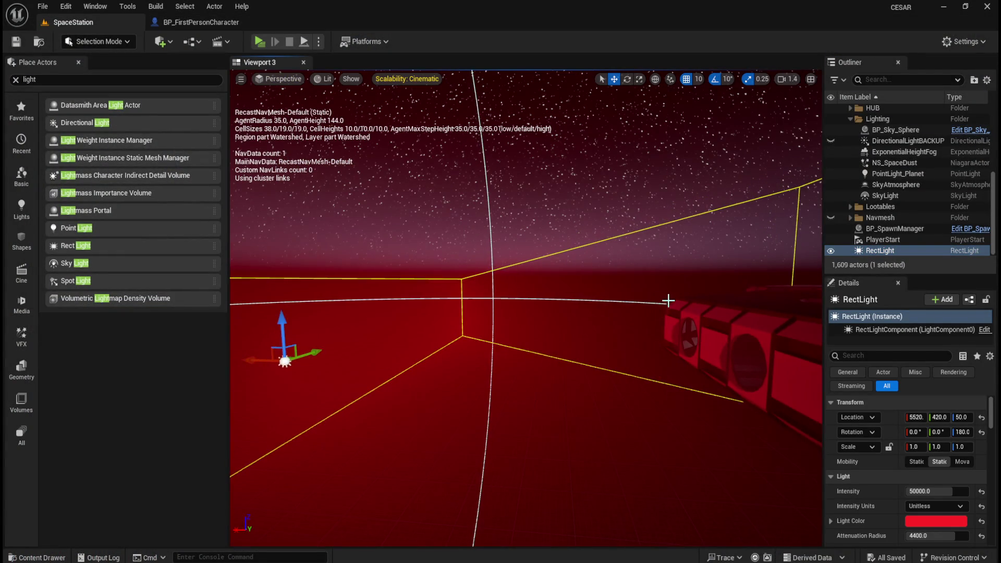
mouse_move(665, 310)
left_mouse_down()
mouse_move(654, 337)
mouse_move(670, 353)
left_mouse_up()
mouse_move(604, 342)
left_mouse_down()
mouse_move(710, 369)
mouse_move(708, 384)
mouse_move(672, 417)
left_mouse_up()
scroll(850, 507, "down", 3)
scroll(850, 507, "down", 1)
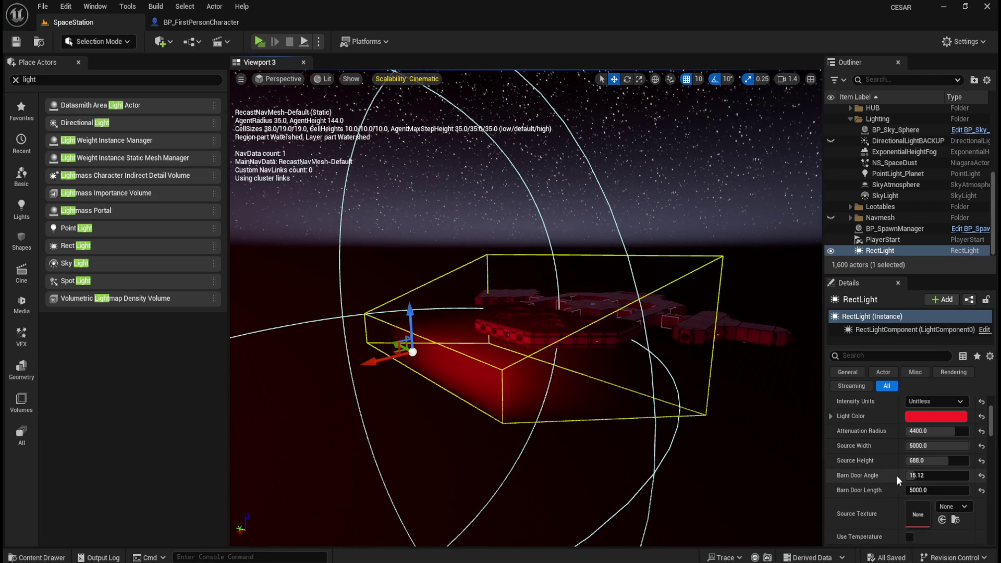
left_click(923, 447)
type("100")
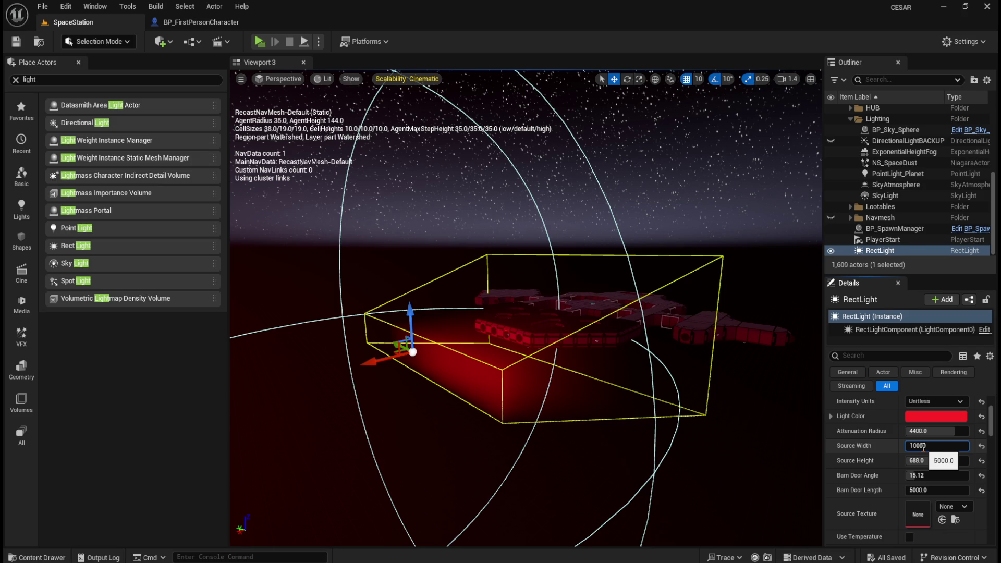
type("0")
key("Return")
mouse_move(615, 413)
left_mouse_down()
mouse_move(677, 422)
mouse_move(779, 397)
left_mouse_up()
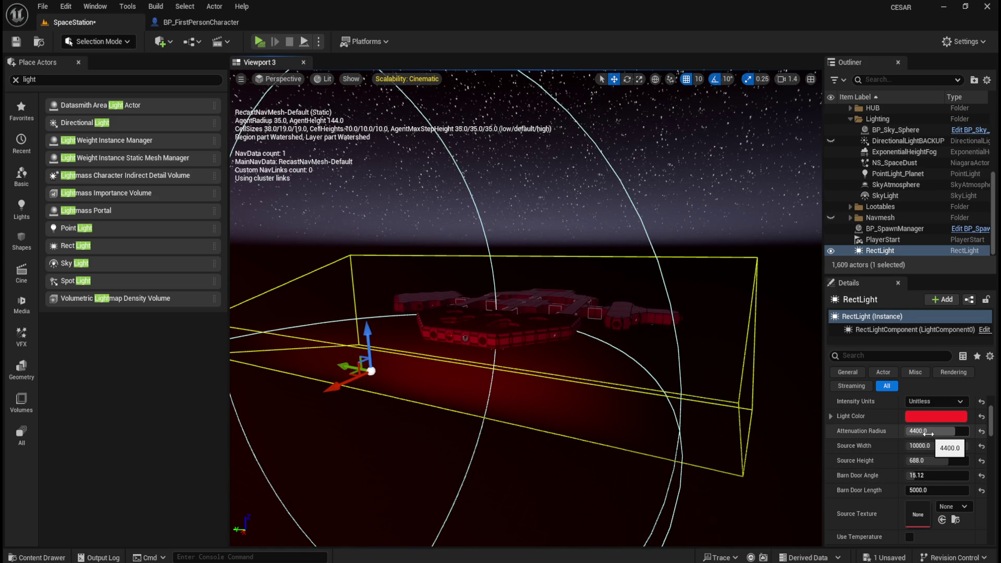
Drag the Attenuation Radius to 16384, save the level, and start a standalone play-test
left_click_drag(928, 430, 990, 431)
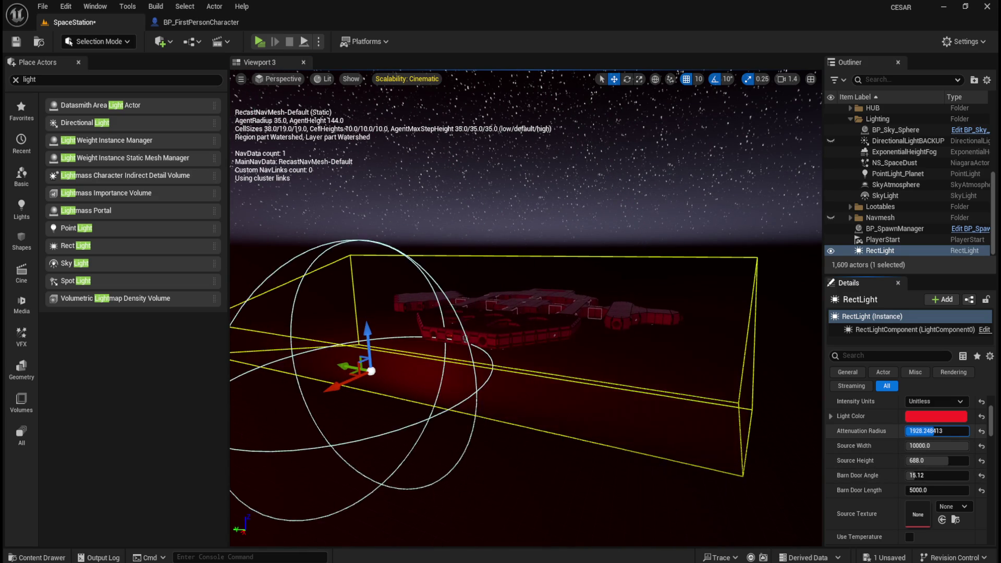
left_click_drag(991, 431, 929, 432)
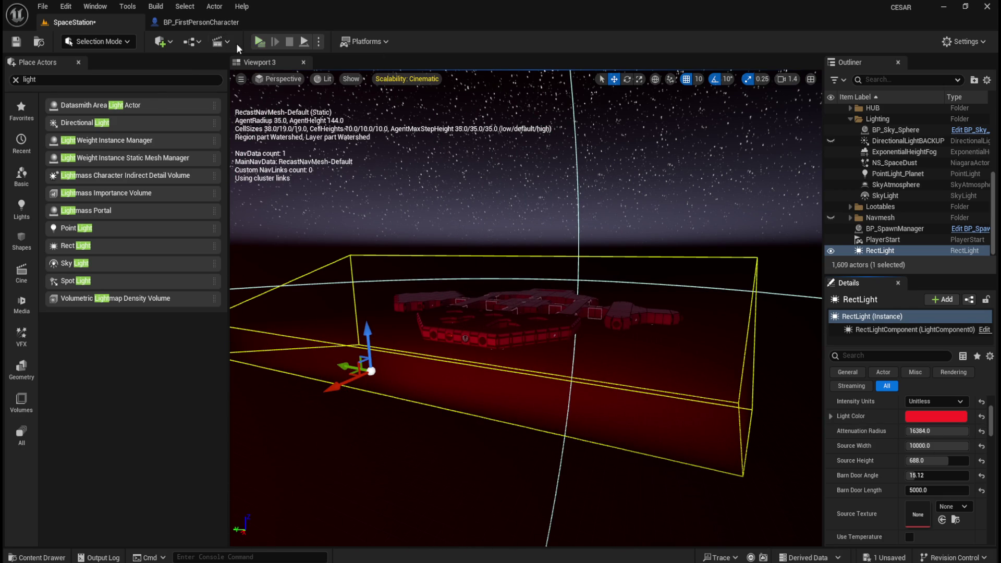
left_click(16, 42)
left_click(259, 41)
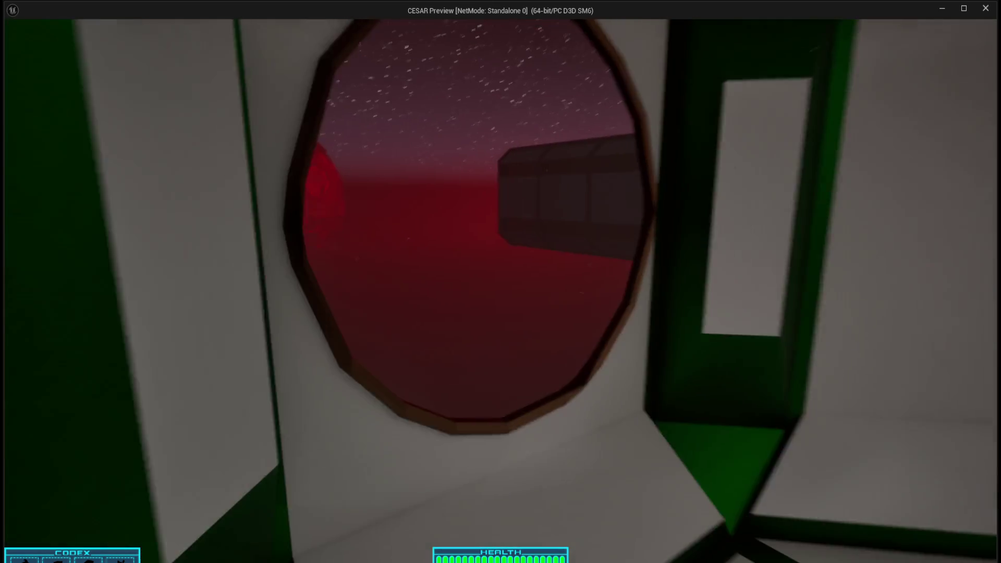
Walk from the lab through the red room and Sector C Atrium to the red porthole
key("w")
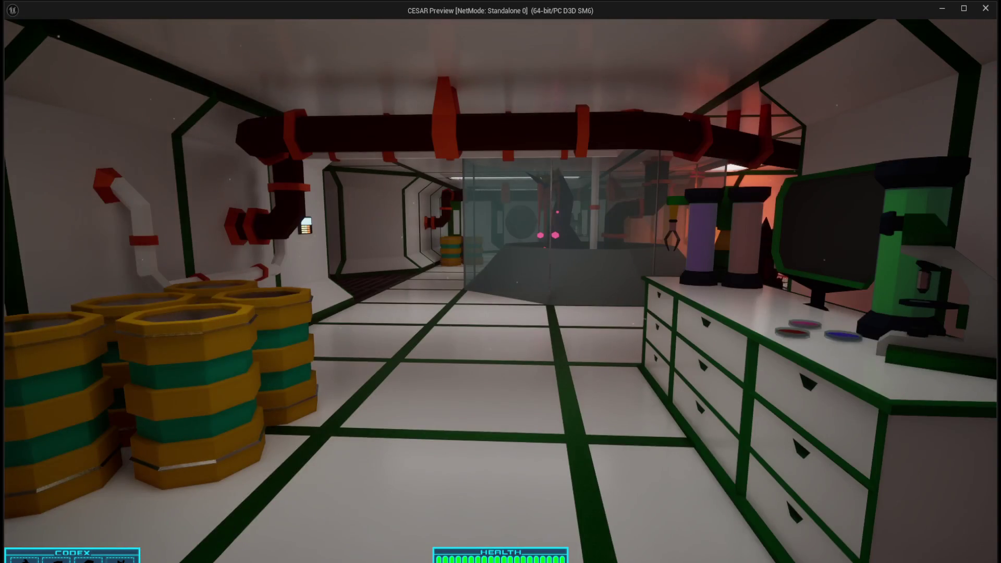
key("w")
key("w")
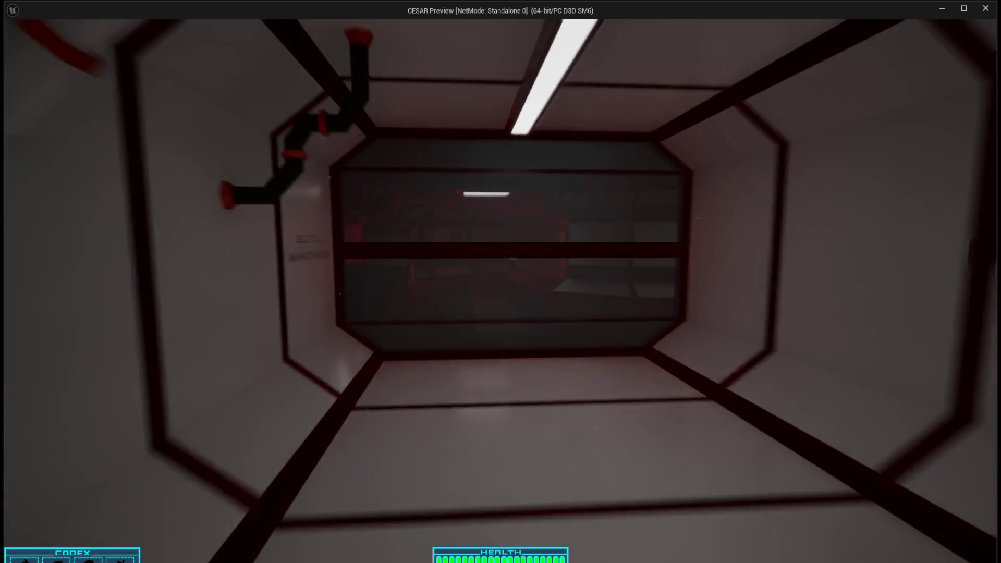
key("w")
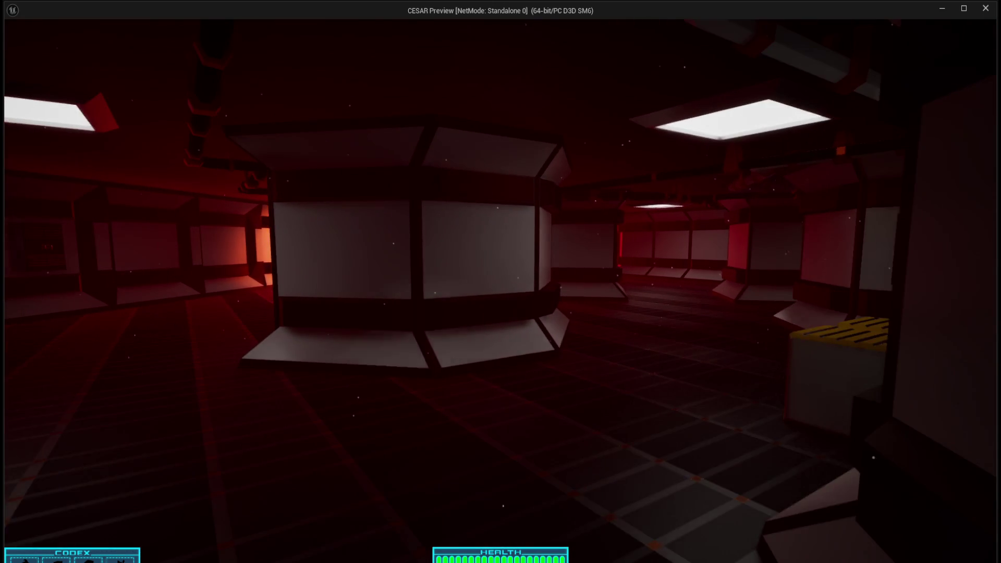
key("w")
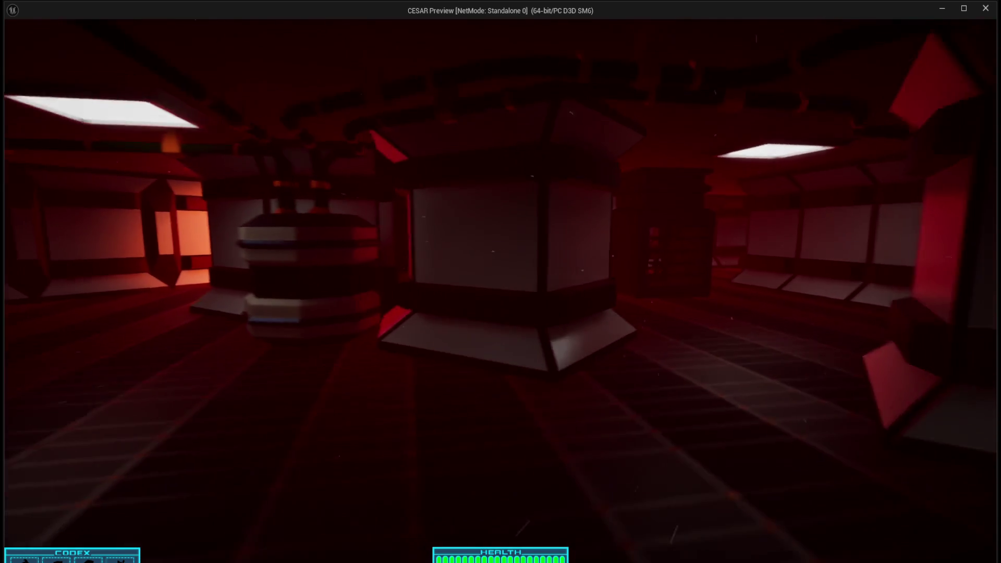
key("w")
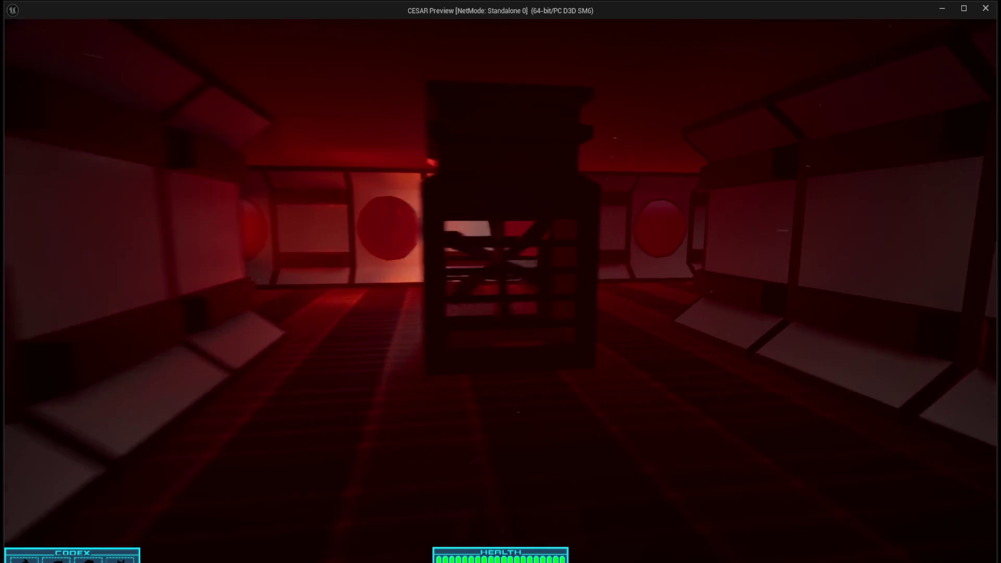
key("w")
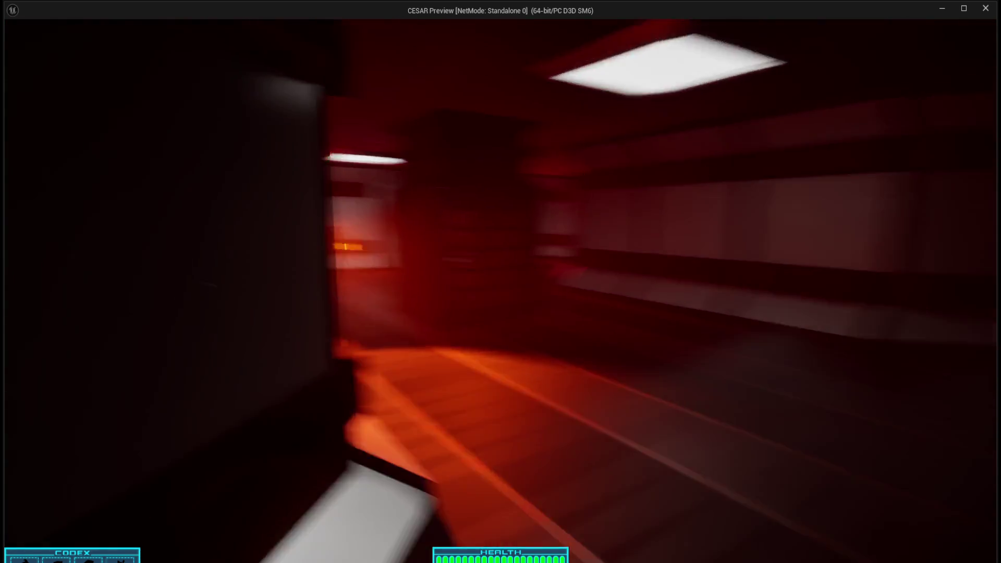
key("w")
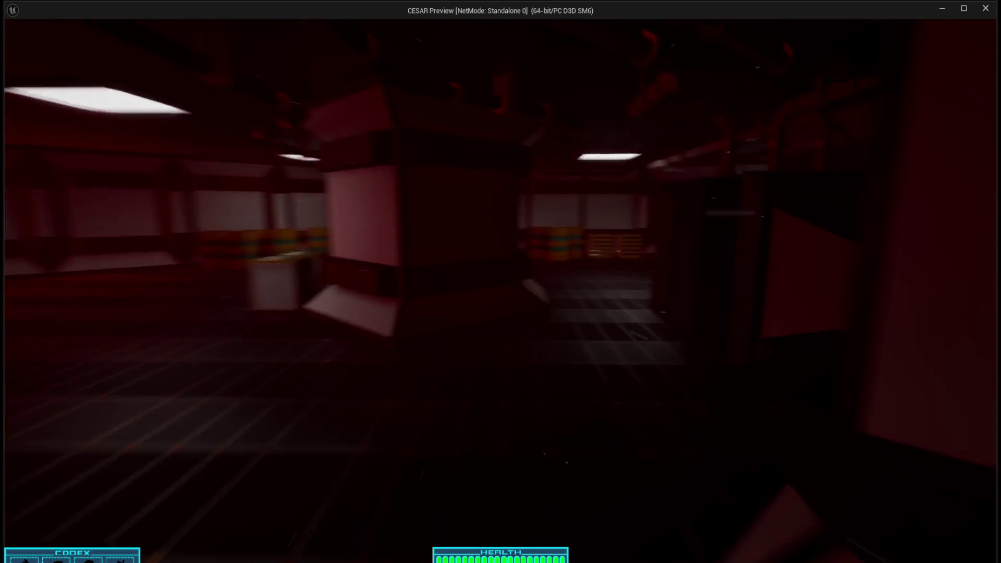
key("w")
key("w")
key("w")
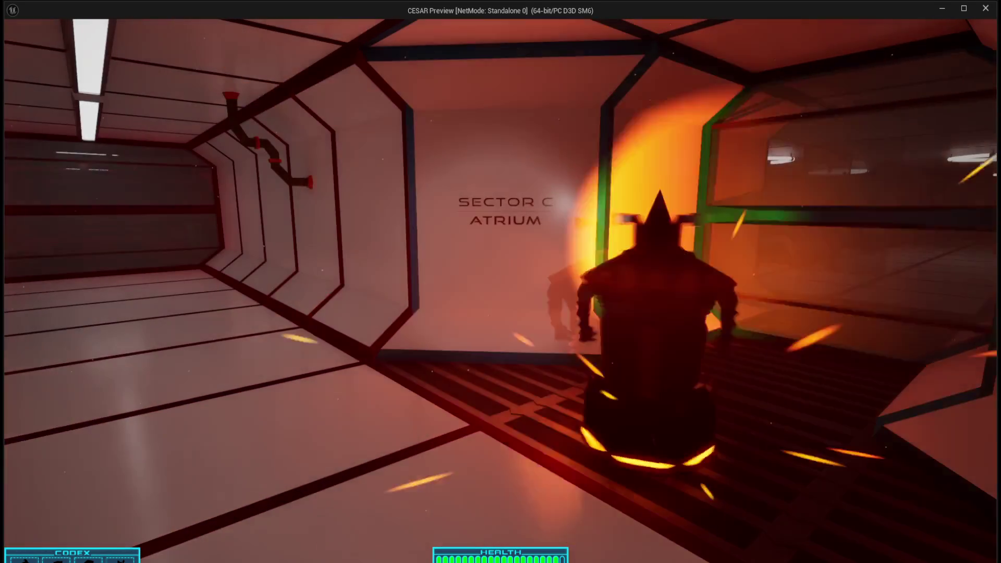
key("w")
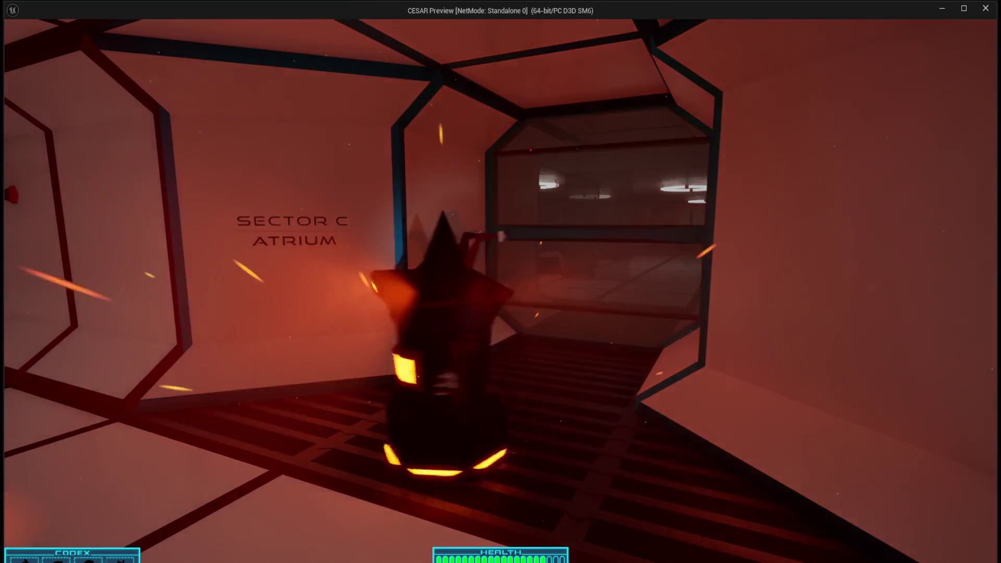
key("w")
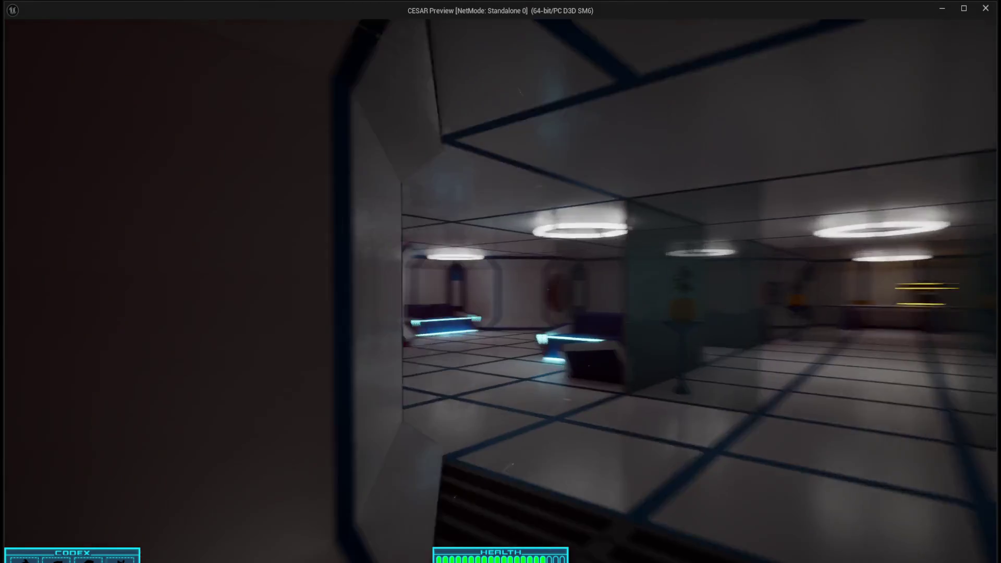
key("w")
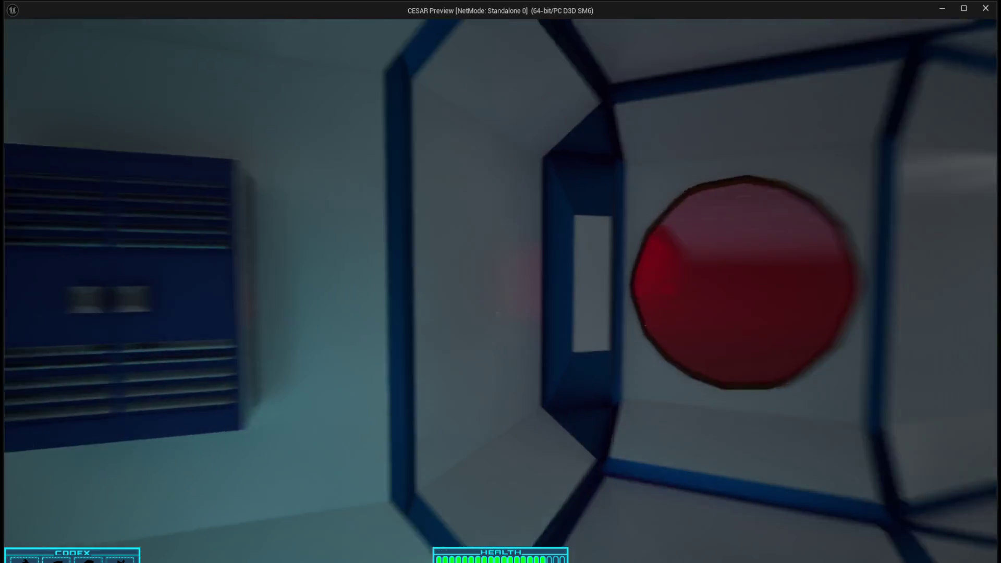
key("w")
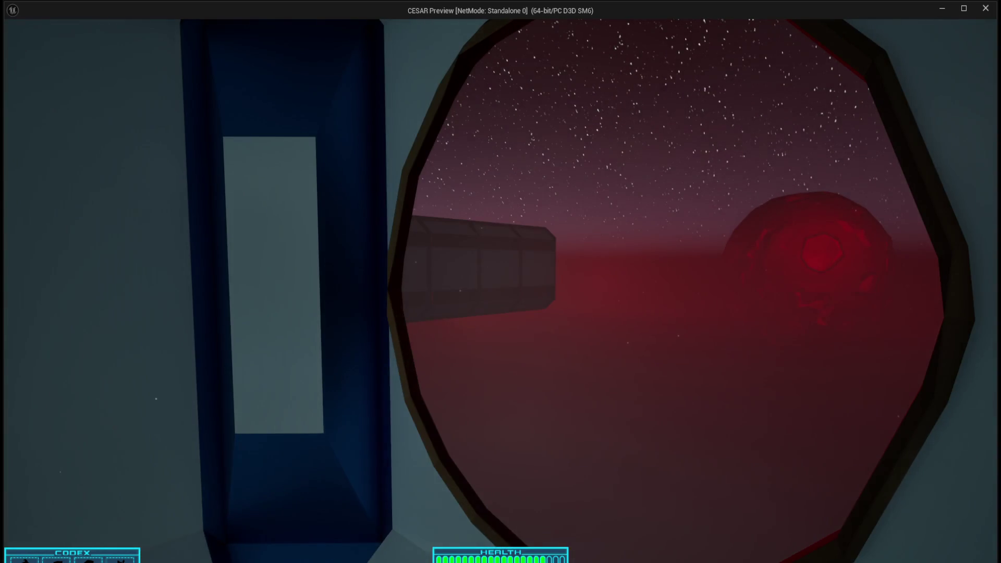
key("w")
key("w")
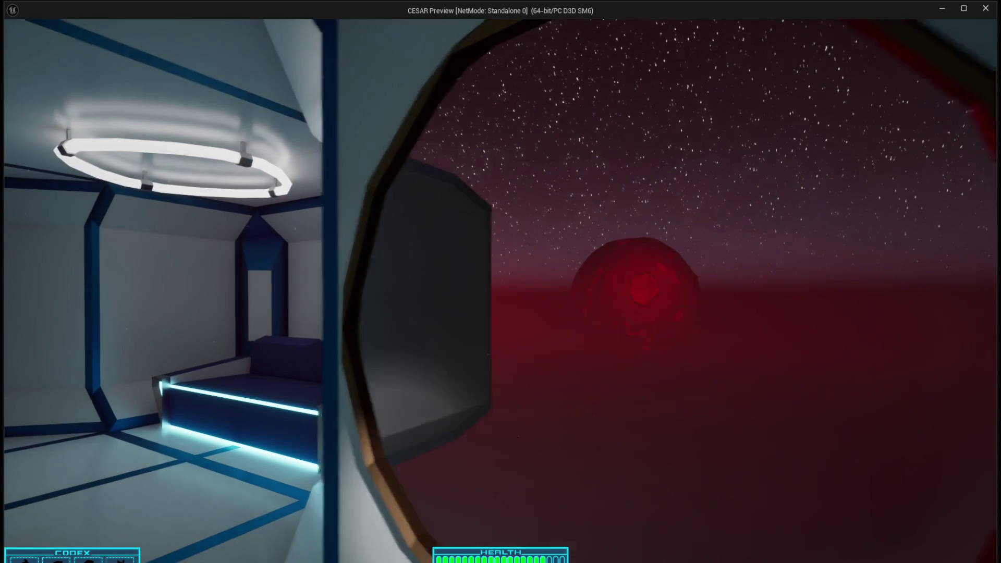
key("w")
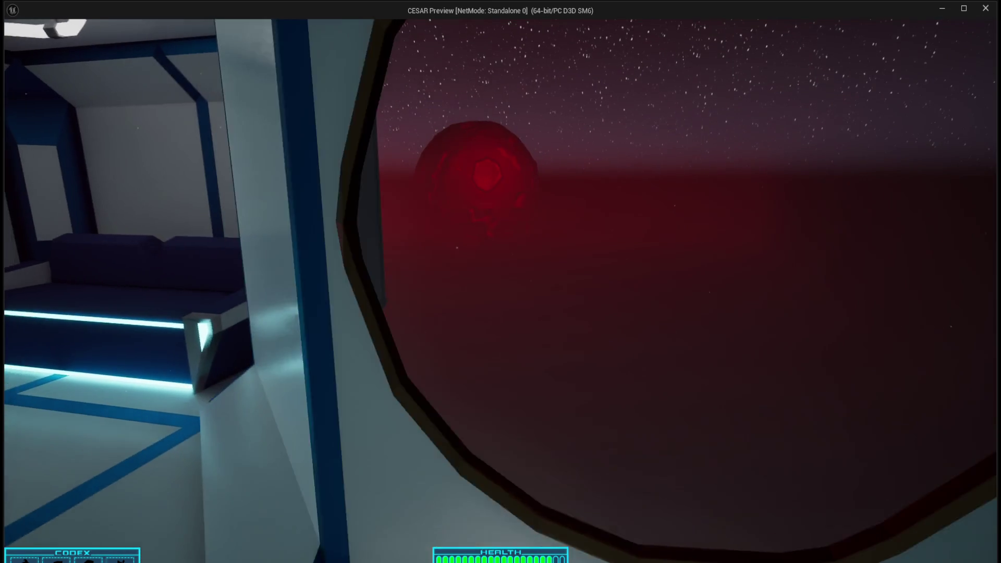
Back away from the porthole and walk the long red corridor past the crates into the side room
key("s")
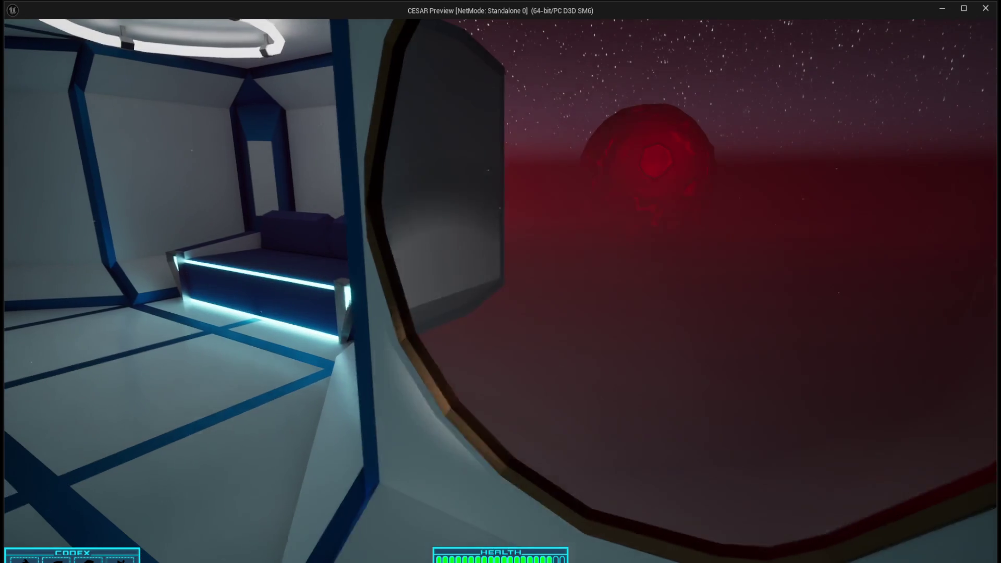
key("s")
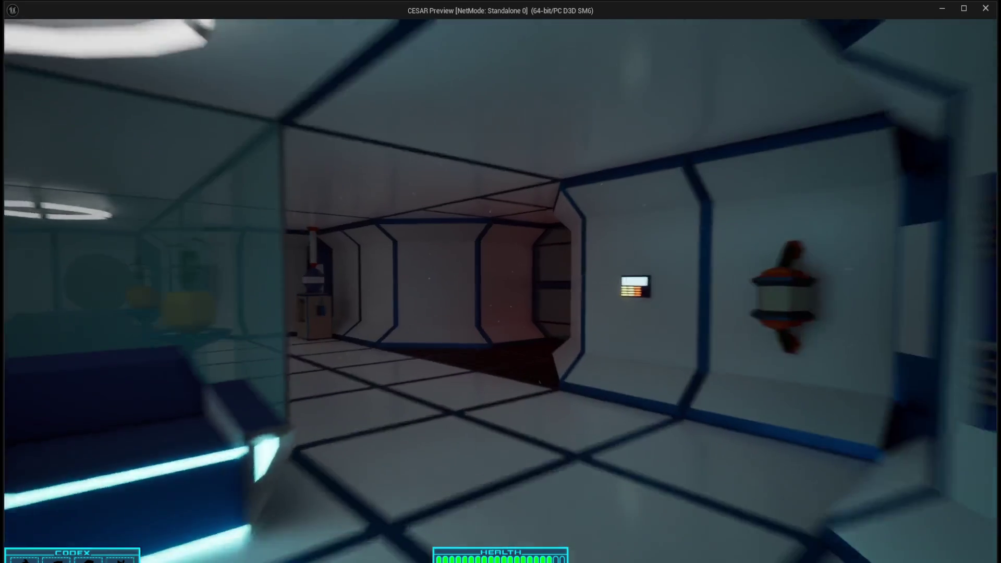
key("w")
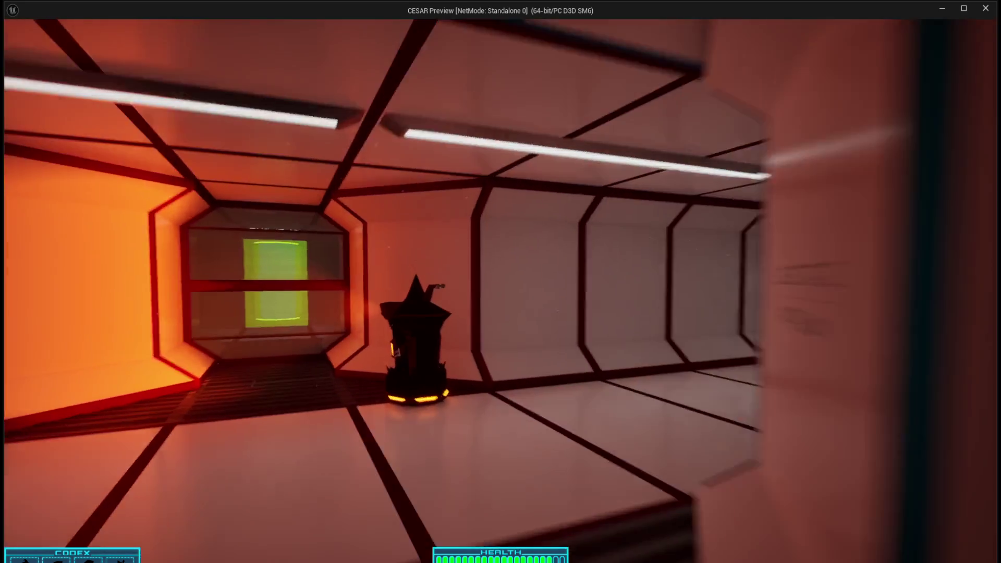
key("w")
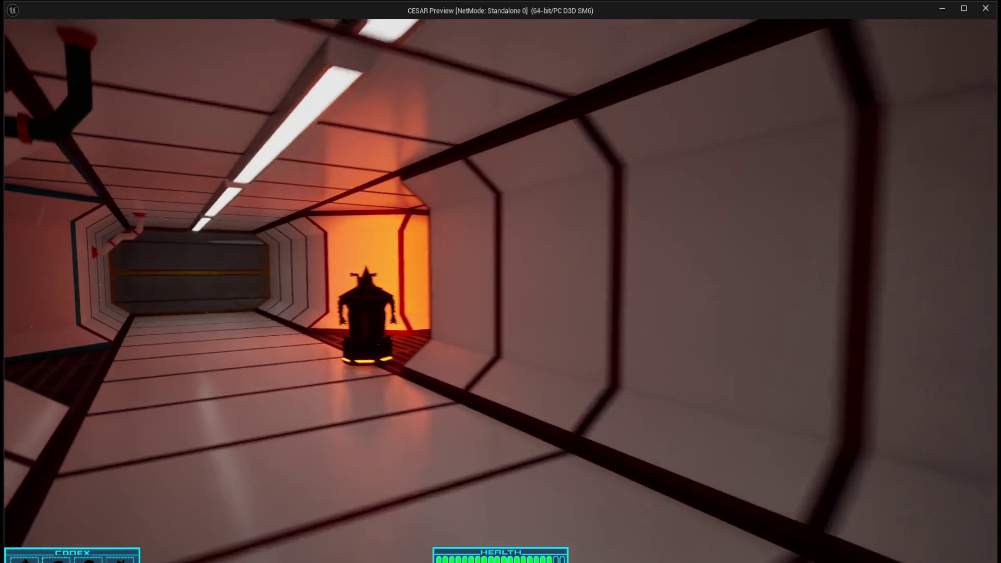
key("w")
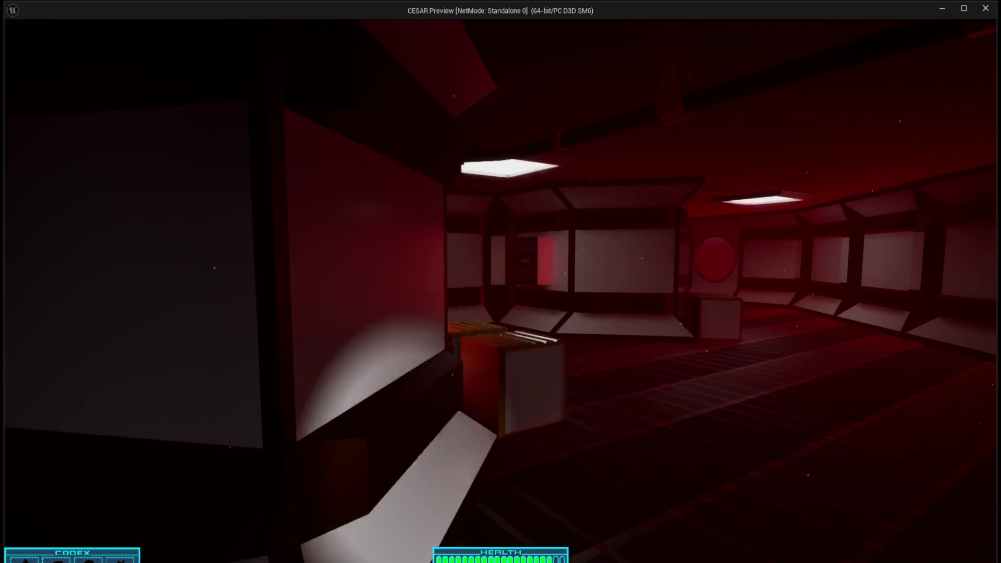
key("w")
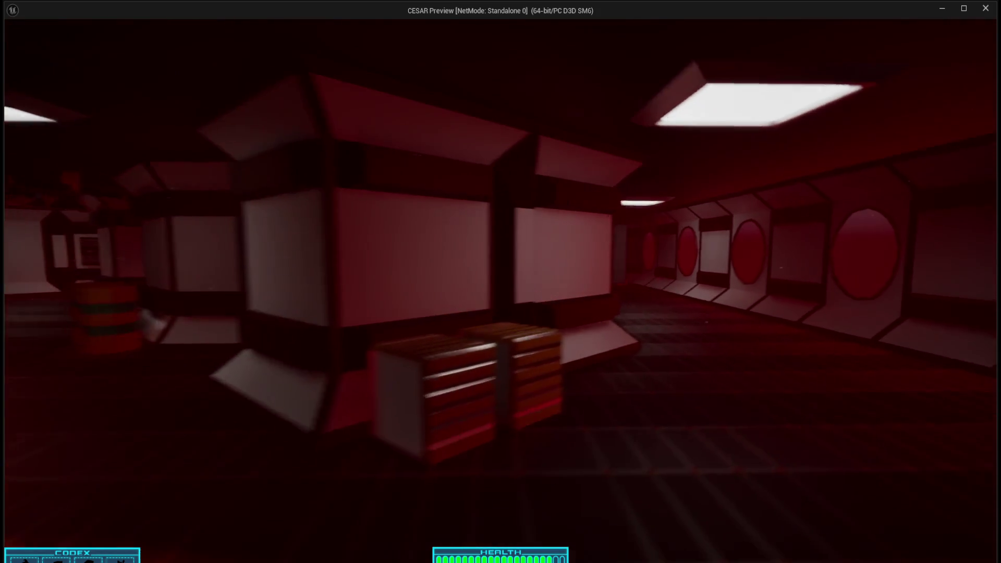
key("w")
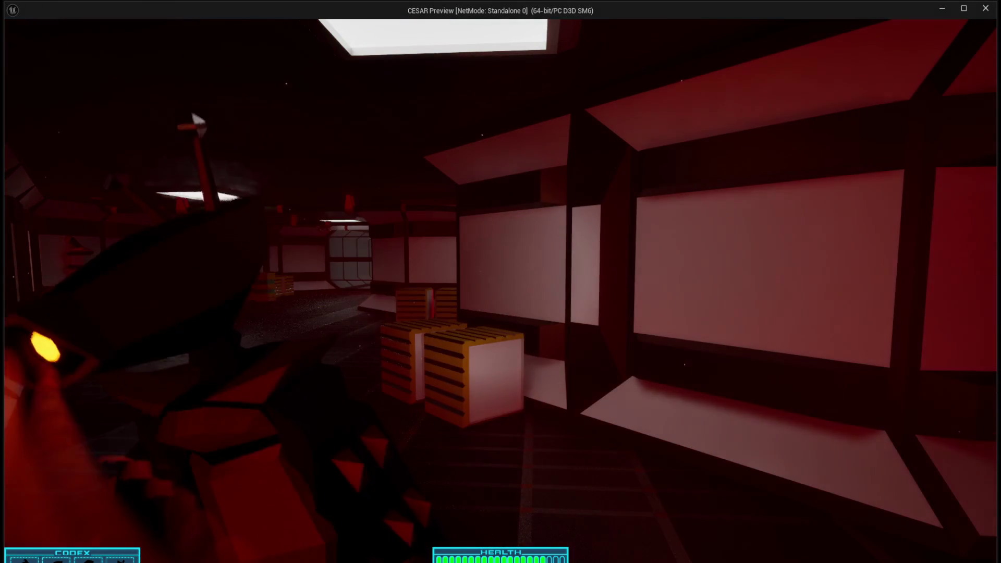
key("w")
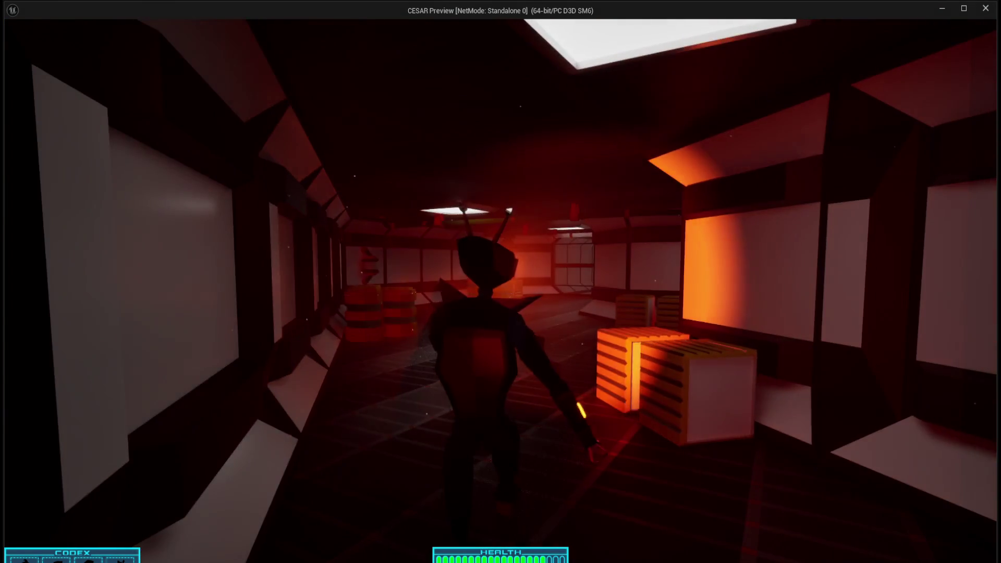
key("w")
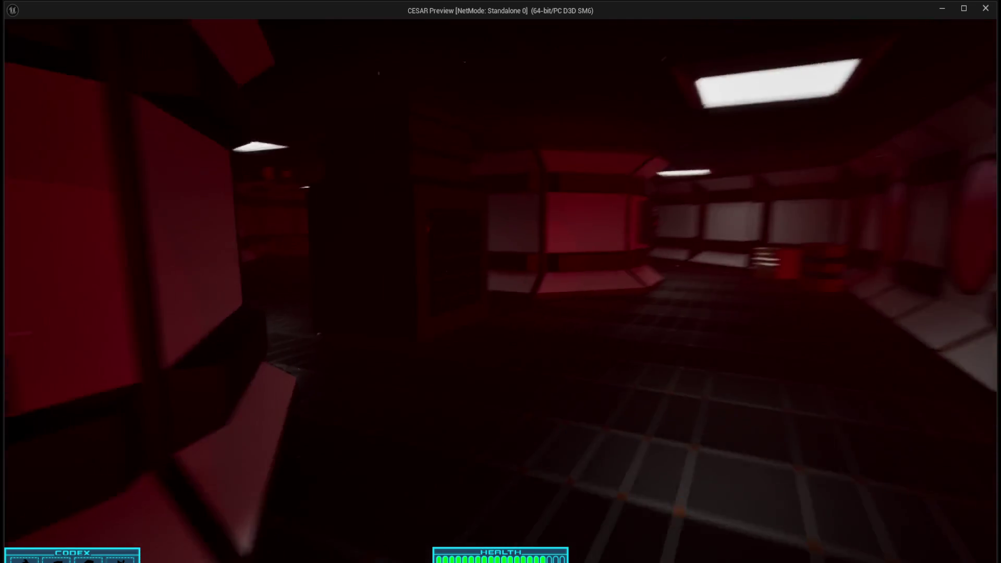
key("w")
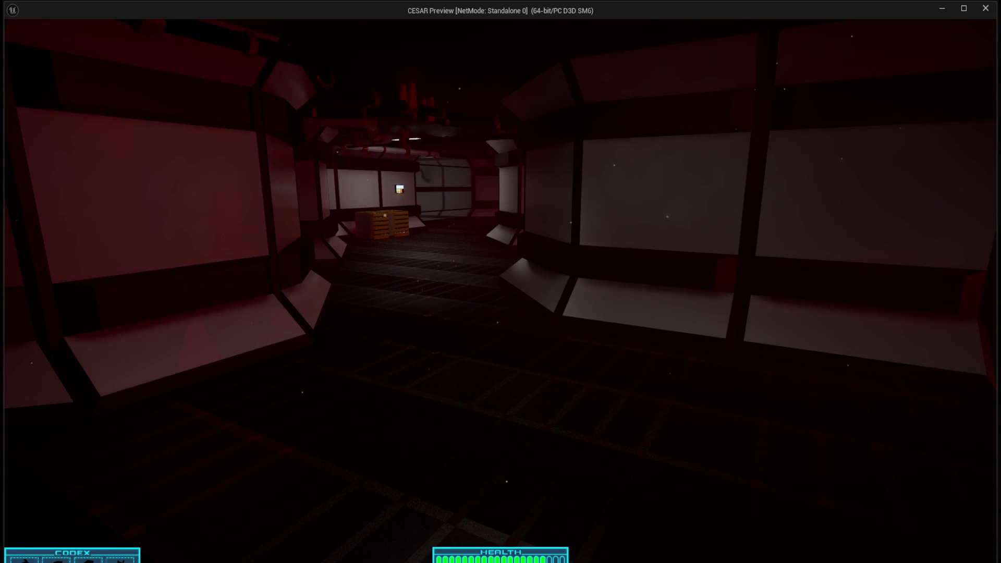
key("w")
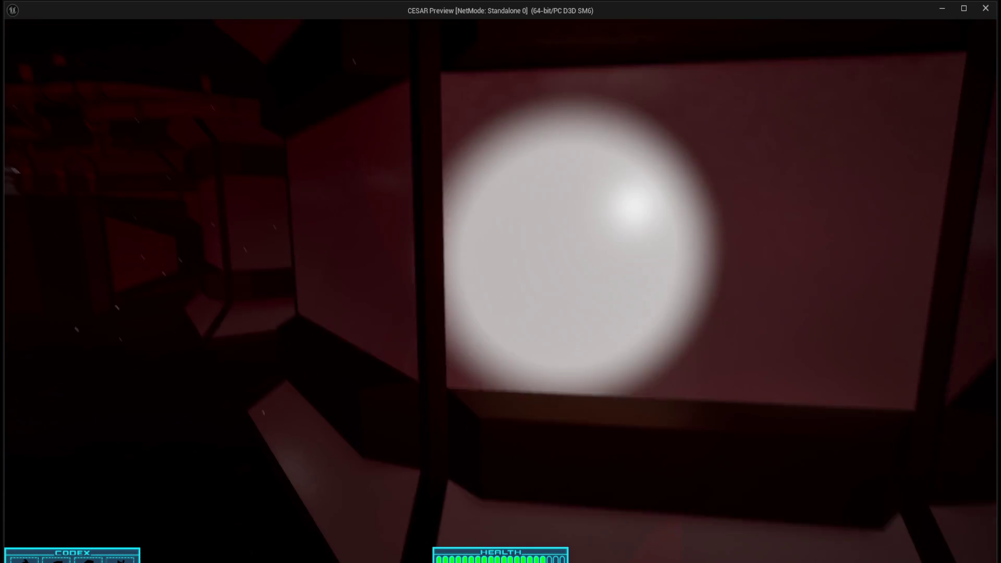
key("w")
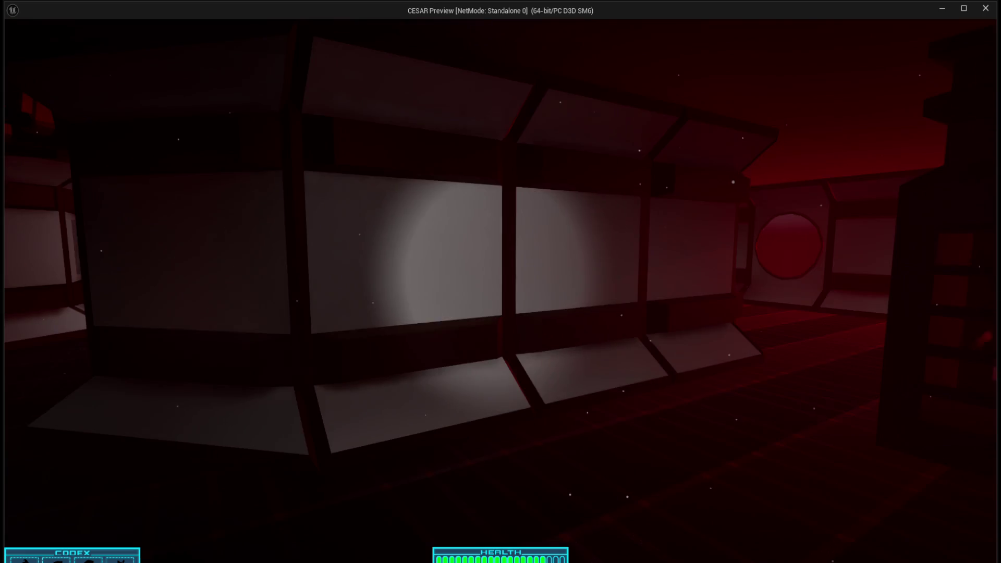
key("w")
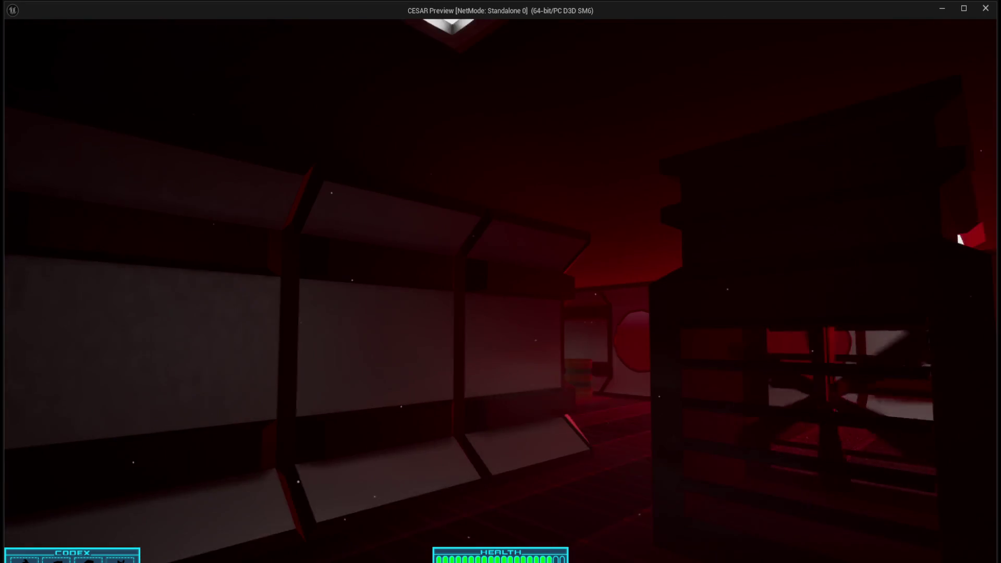
key("w")
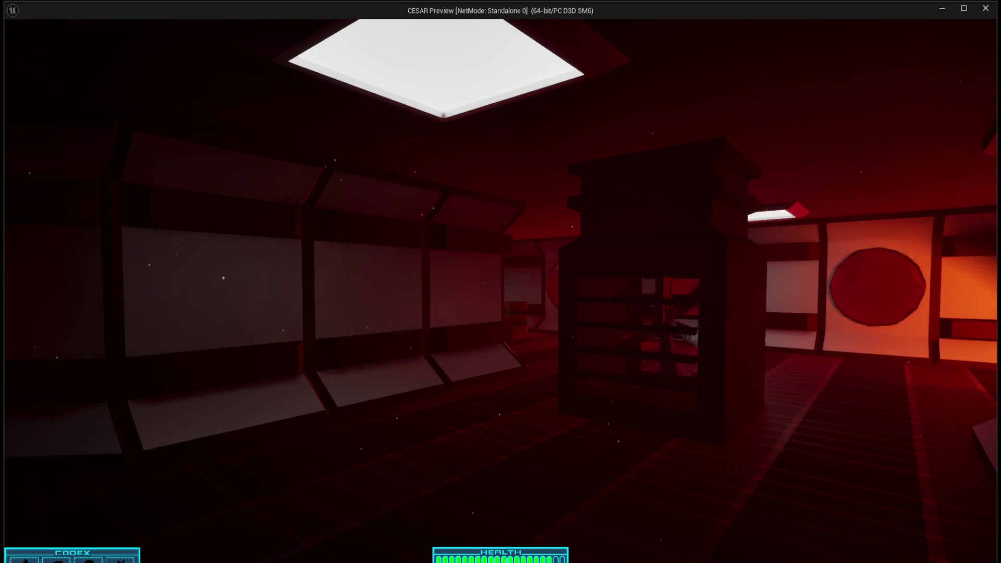
Walk through the round-window corridor to the orange barrels, then end the play session
key("w")
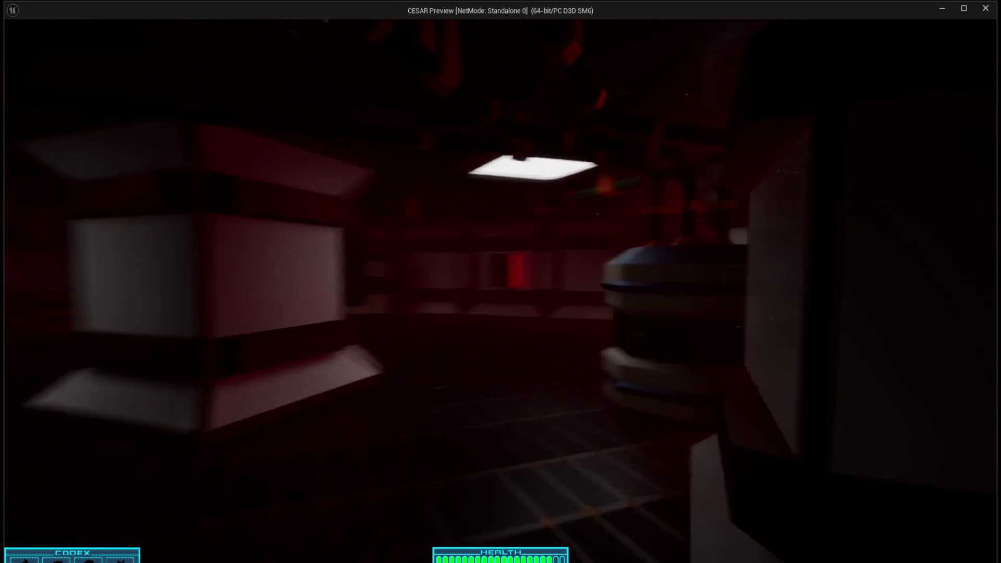
key("w")
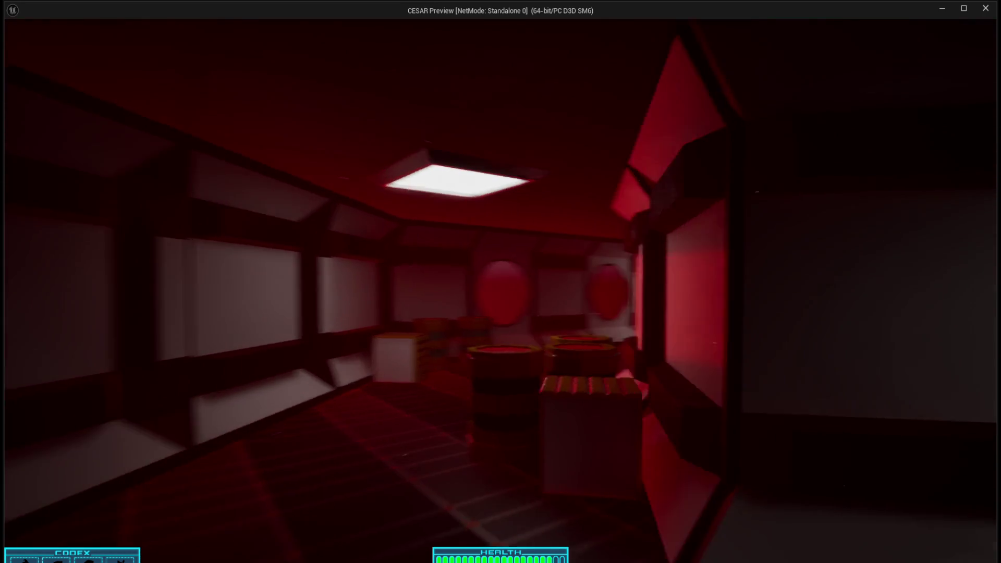
key("w")
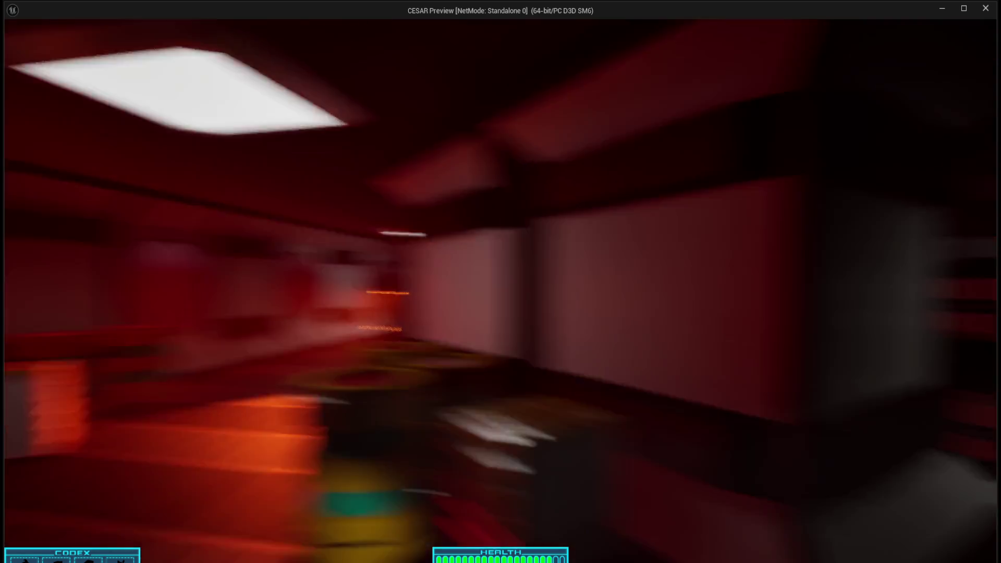
key("w")
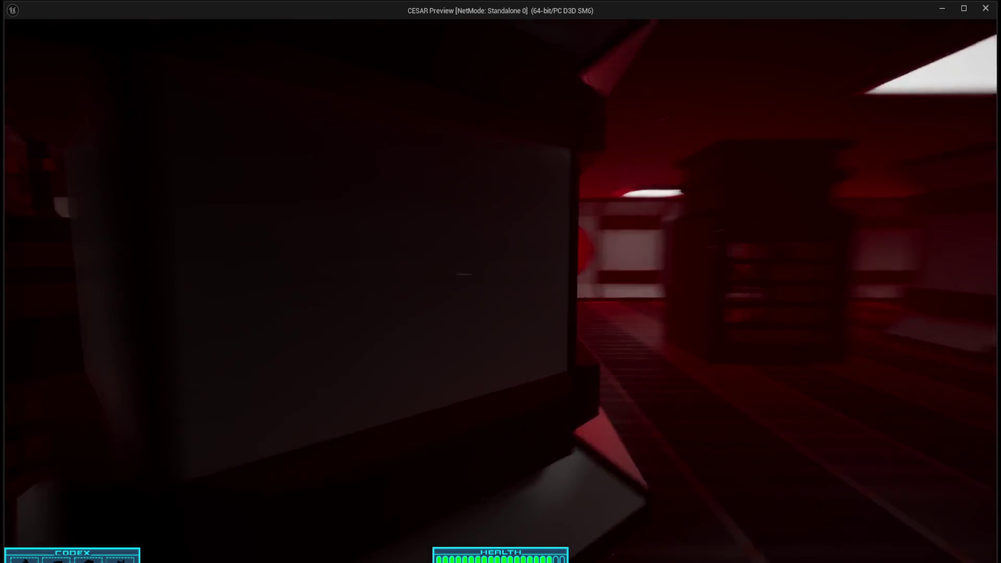
key("w")
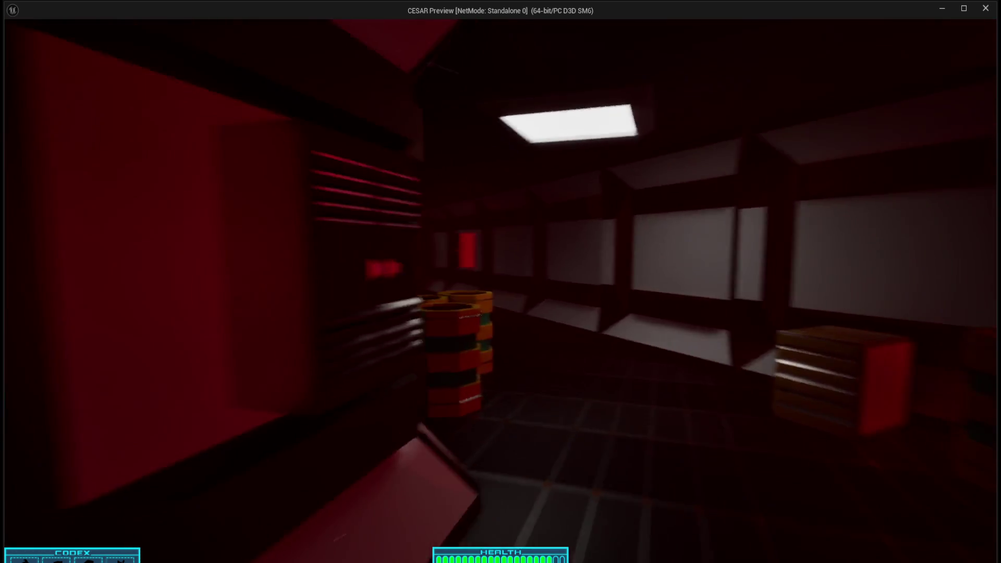
key("w")
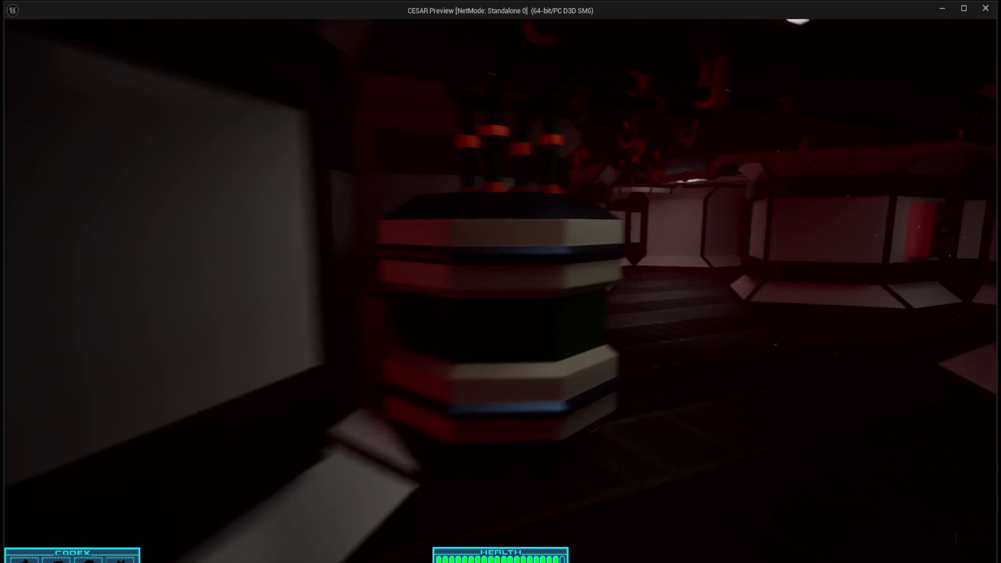
key("w")
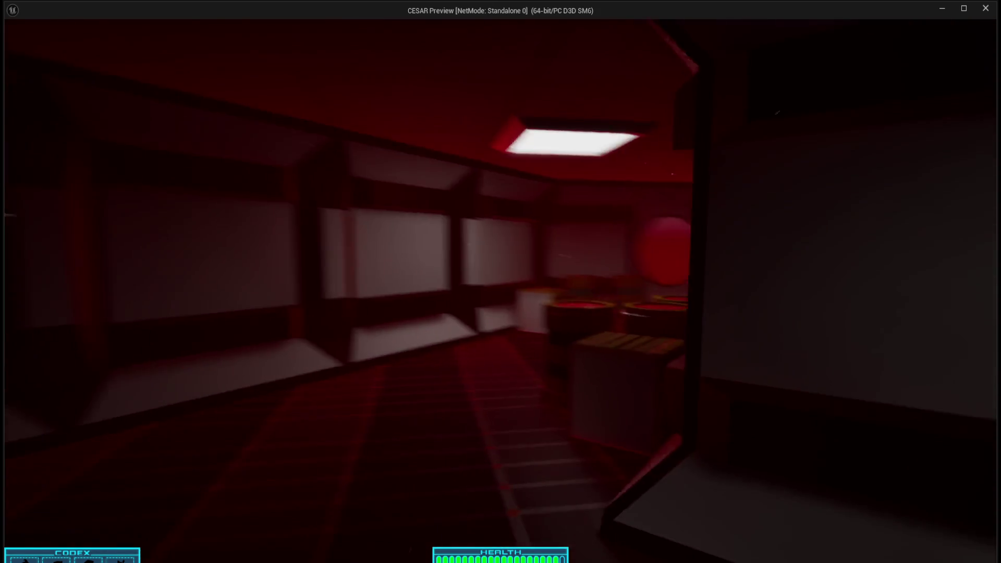
key("w")
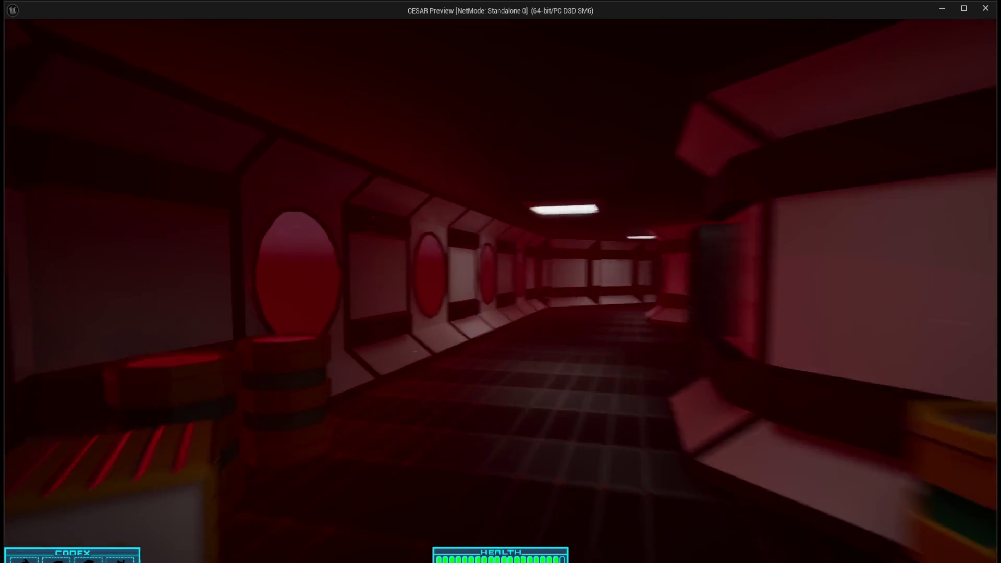
key("w")
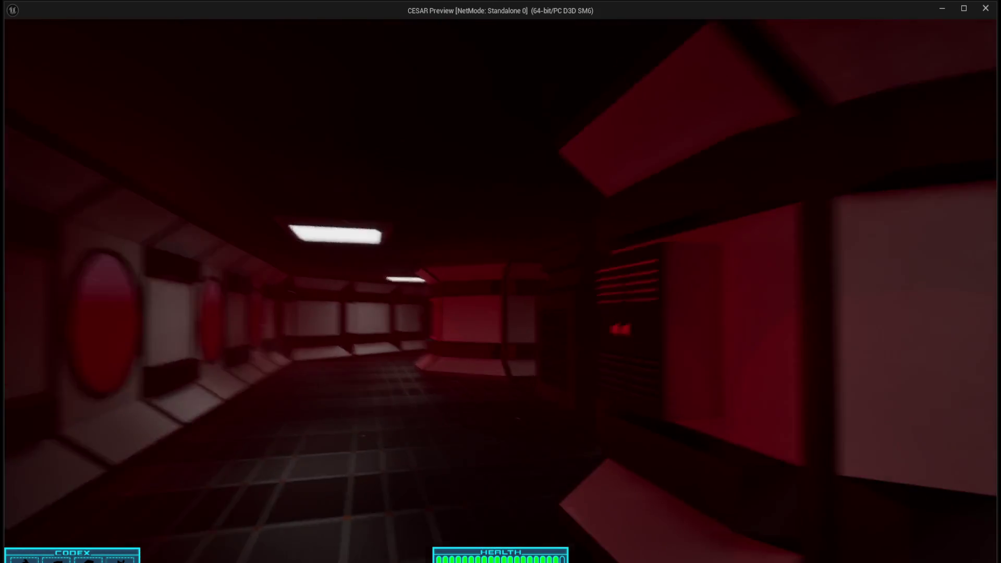
key("w")
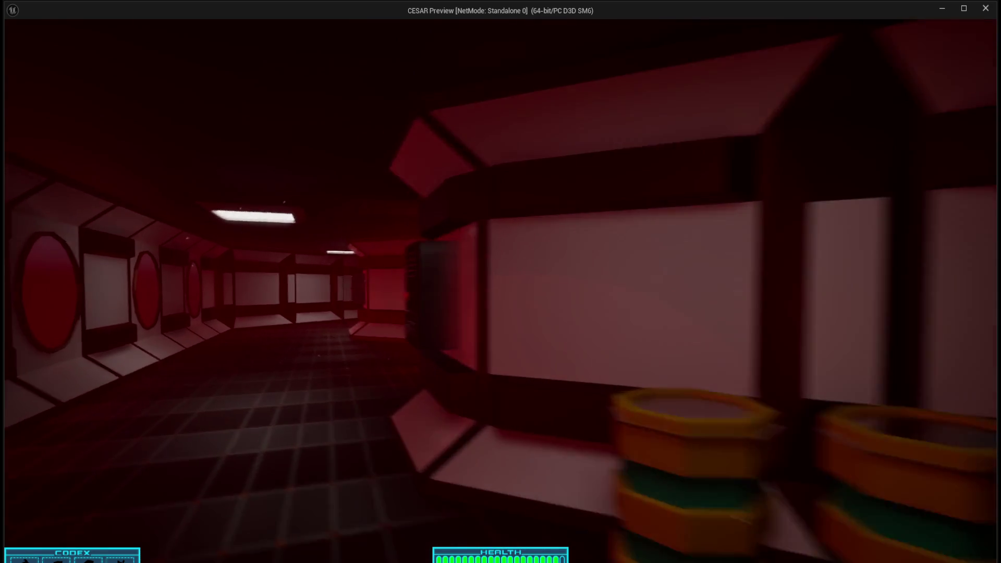
key("w")
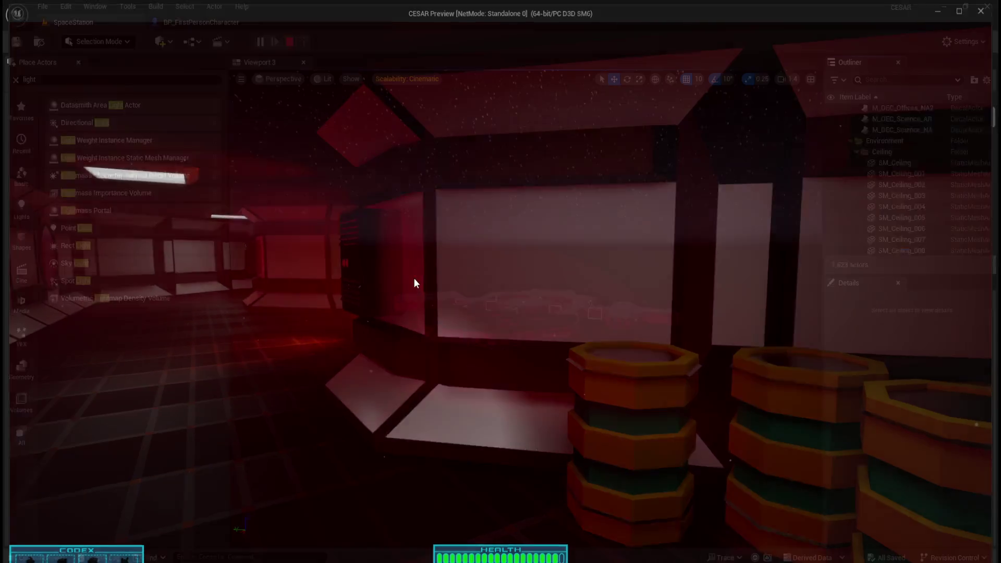
key("Escape")
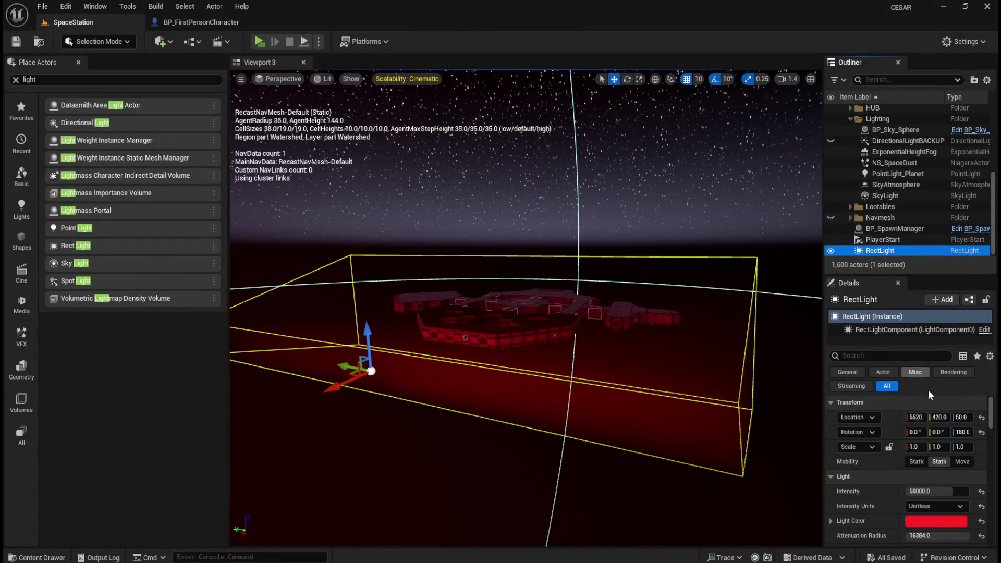
Drag the red RectLight's Attenuation Radius down from 16384 in two passes, ending near 4711
scroll(886, 490, "down", 2)
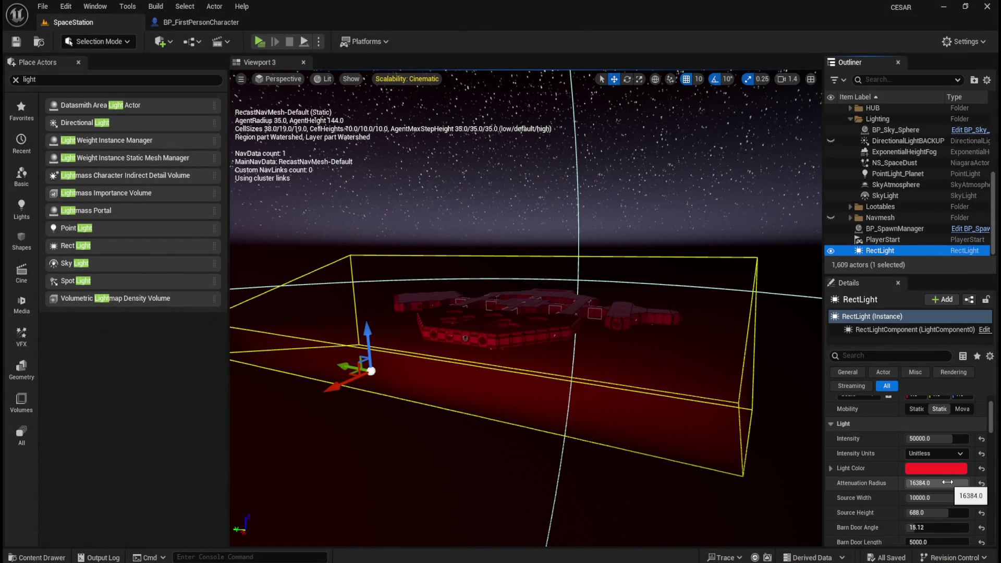
mouse_move(946, 482)
left_mouse_down()
mouse_move(885, 482)
mouse_move(964, 482)
mouse_move(897, 482)
left_mouse_up()
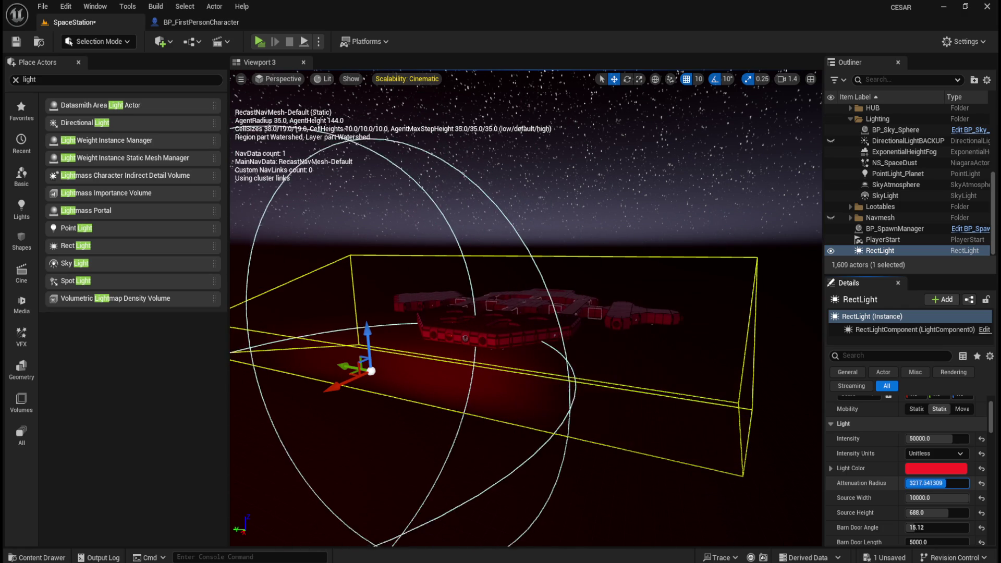
scroll(536, 333, "up", 2)
scroll(550, 346, "up", 5)
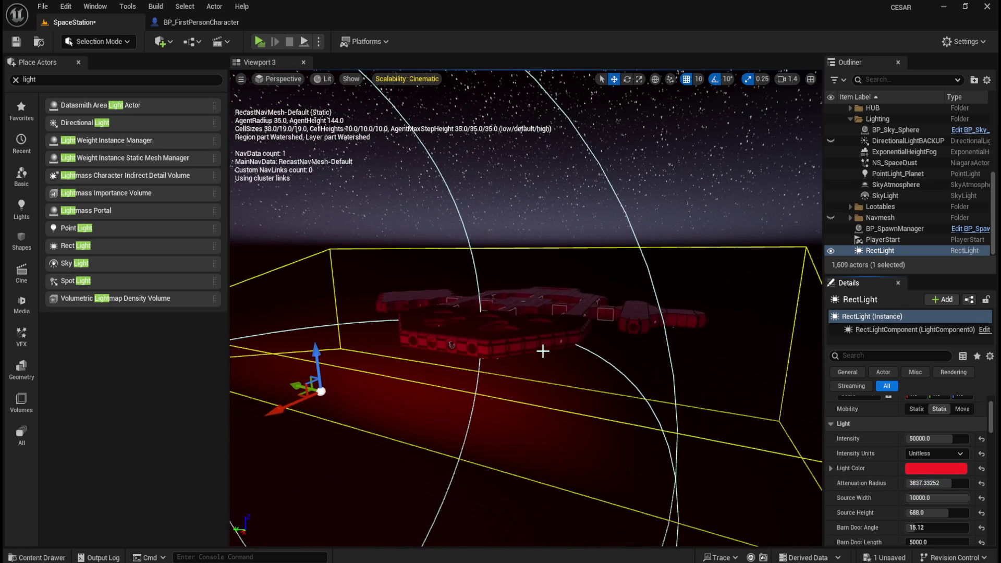
scroll(543, 350, "up", 8)
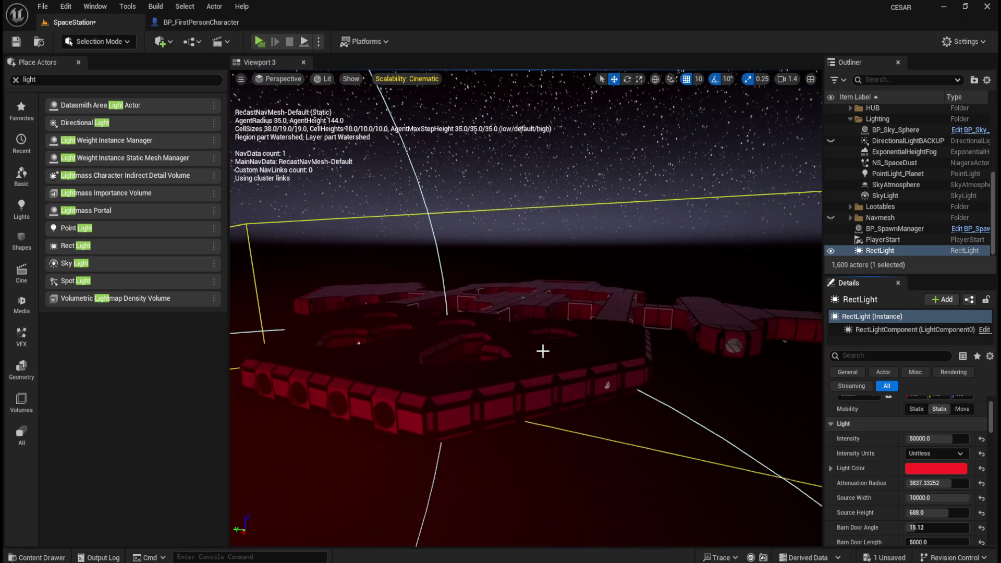
scroll(543, 351, "up", 10)
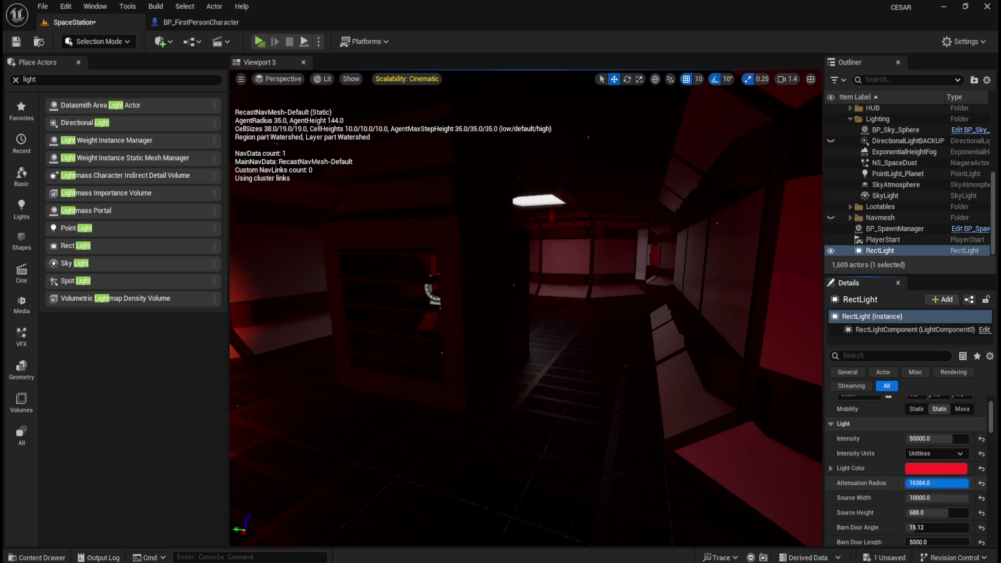
left_click_drag(933, 483, 906, 483)
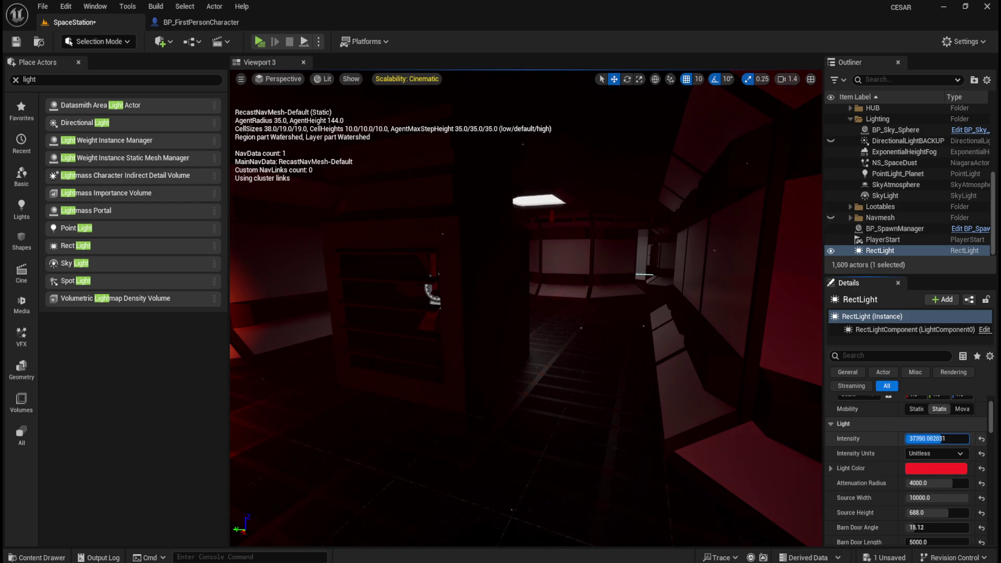
Drag the red rect light's Intensity up to 100000
left_click_drag(937, 438, 964, 438)
left_click_drag(571, 349, 590, 350)
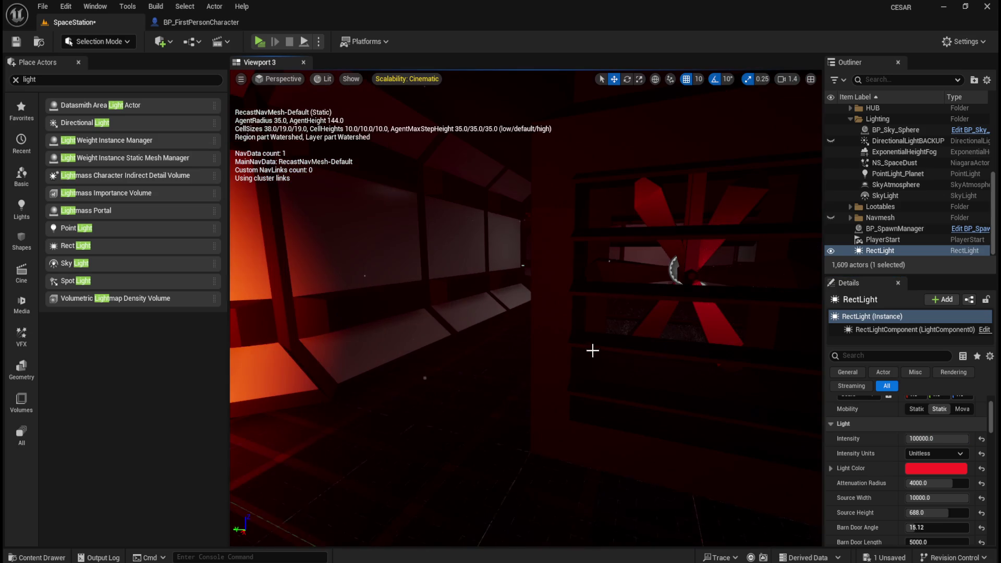
mouse_move(926, 438)
left_mouse_down()
mouse_move(896, 438)
mouse_move(968, 439)
left_mouse_up()
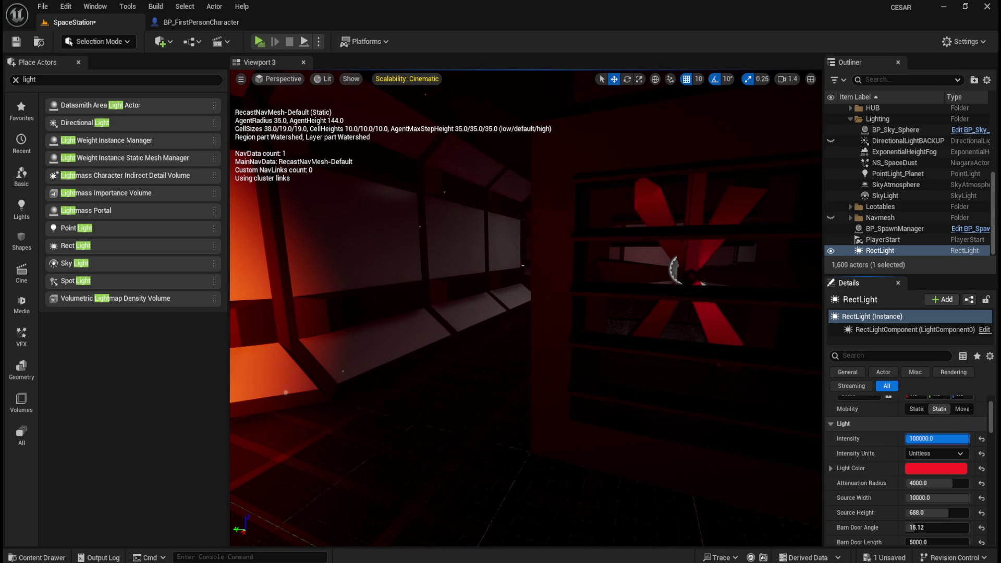
Focus on the rect light, check the corridor lighting, and save the SpaceStation level
key("f")
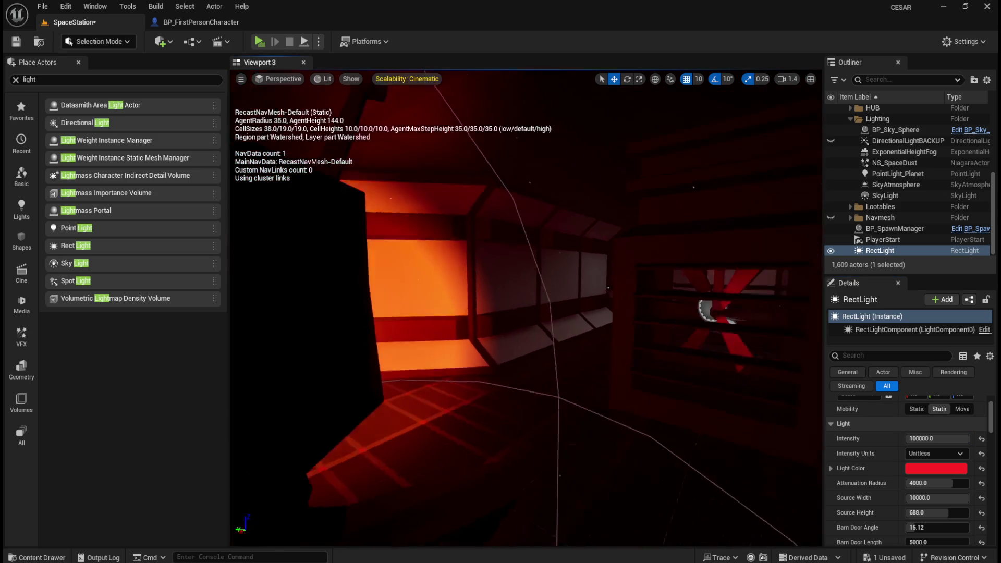
scroll(563, 386, "up", 5)
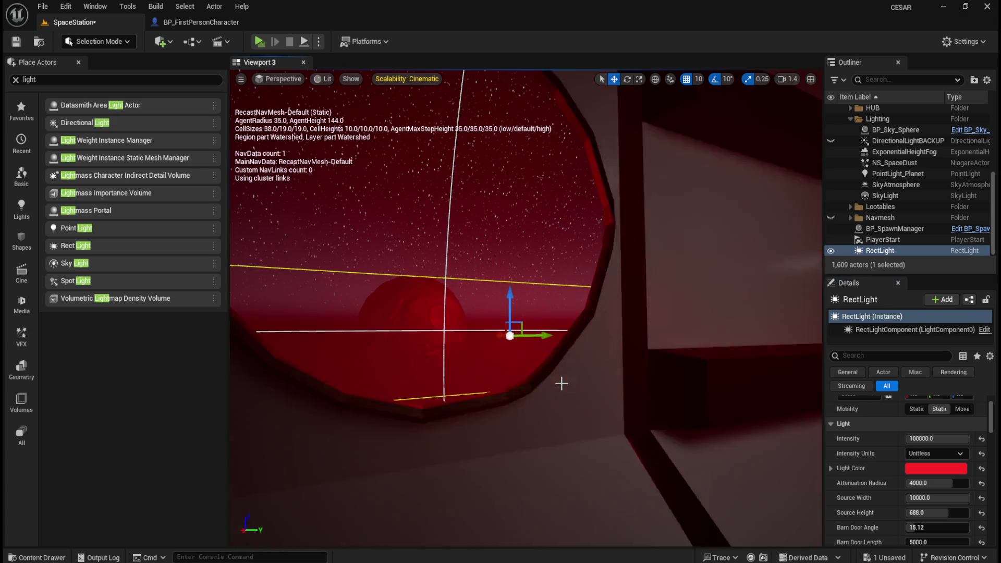
scroll(562, 388, "down", 8)
scroll(588, 404, "down", 6)
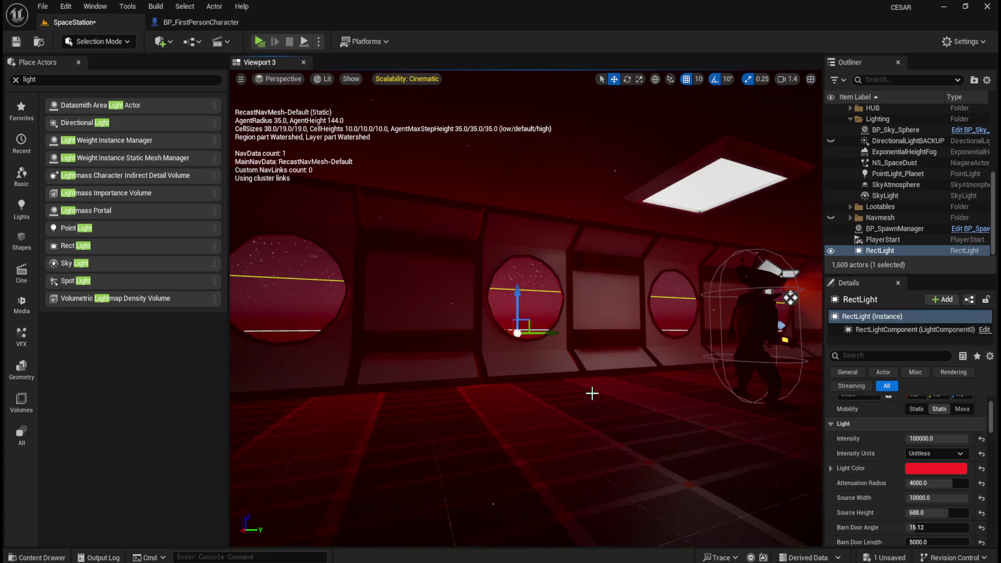
scroll(600, 388, "up", 6)
left_click_drag(602, 392, 617, 399)
scroll(617, 400, "up", 3)
scroll(611, 399, "down", 3)
scroll(570, 381, "up", 2)
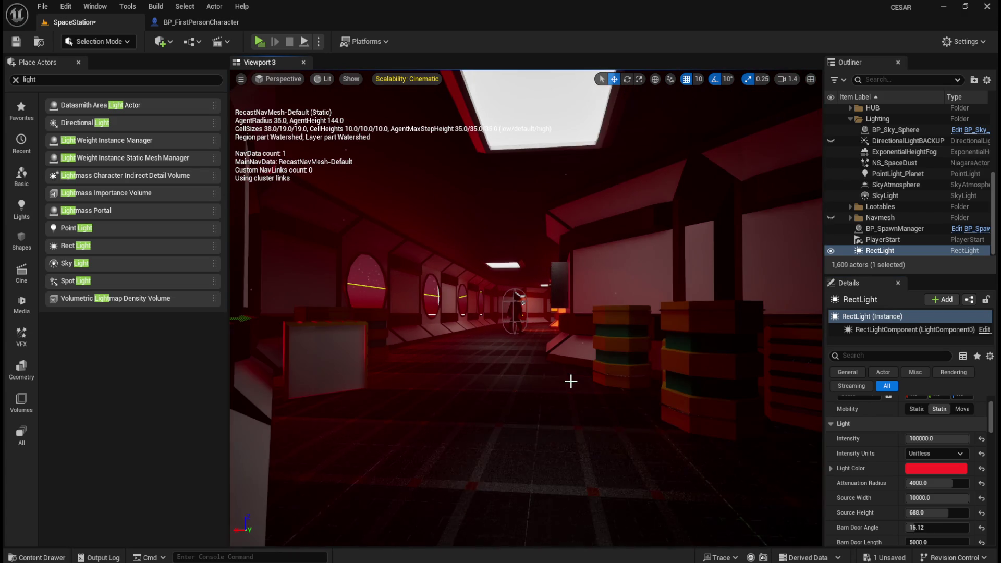
scroll(567, 378, "up", 2)
scroll(889, 509, "down", 3)
left_click(16, 42)
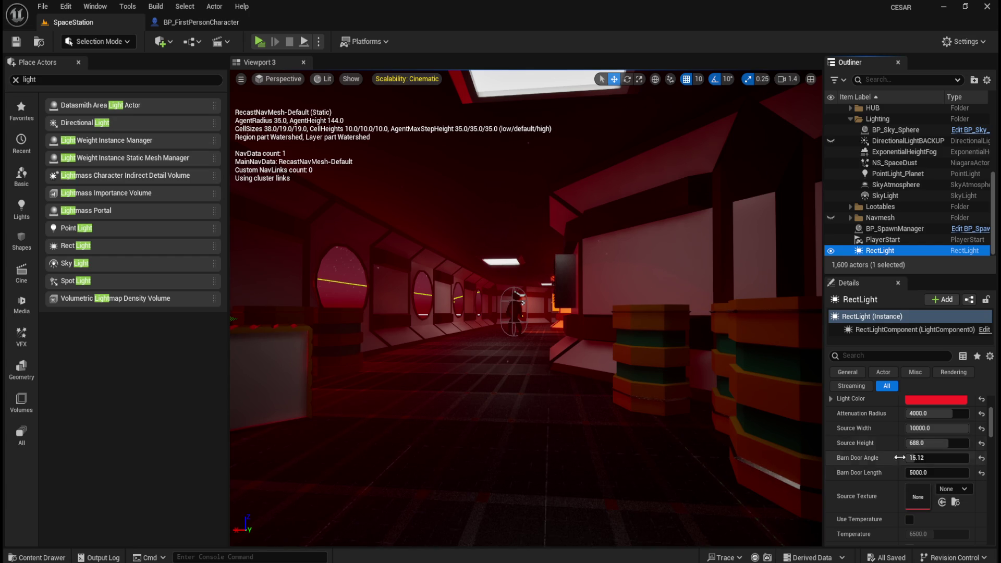
Try several Inverse Exposure Blend values on the rect light, including resetting it to default
scroll(853, 482, "down", 3)
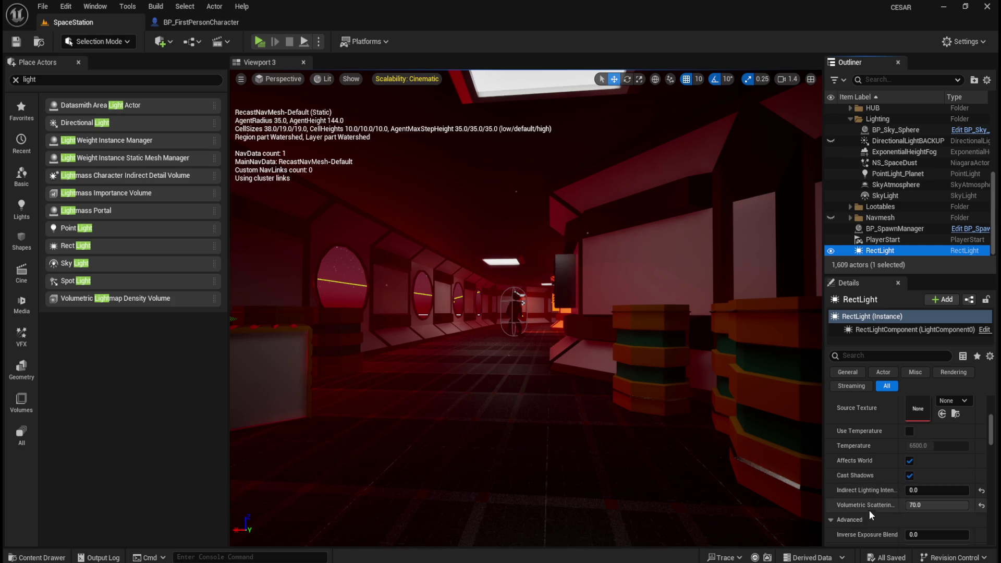
scroll(871, 502, "down", 1)
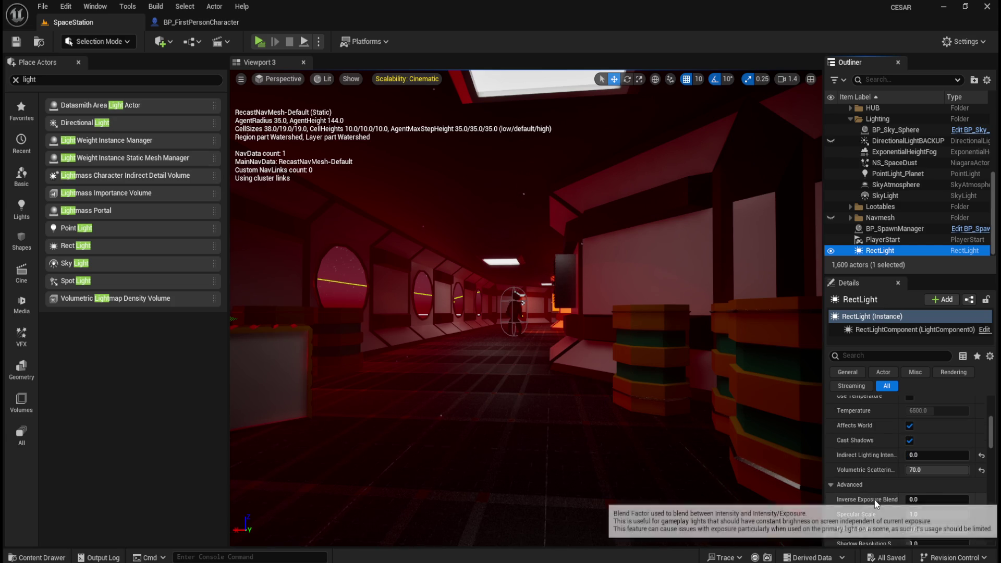
mouse_move(914, 500)
left_mouse_down()
mouse_move(959, 500)
mouse_move(916, 499)
left_mouse_up()
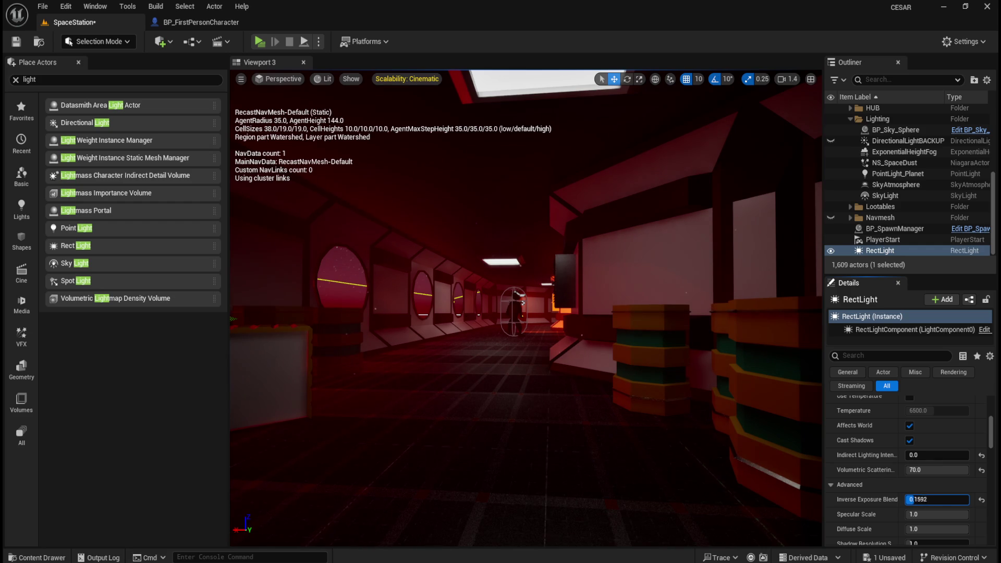
left_click_drag(944, 500, 929, 499)
left_click(980, 499)
mouse_move(665, 409)
left_mouse_down()
mouse_move(615, 295)
mouse_move(600, 295)
left_mouse_up()
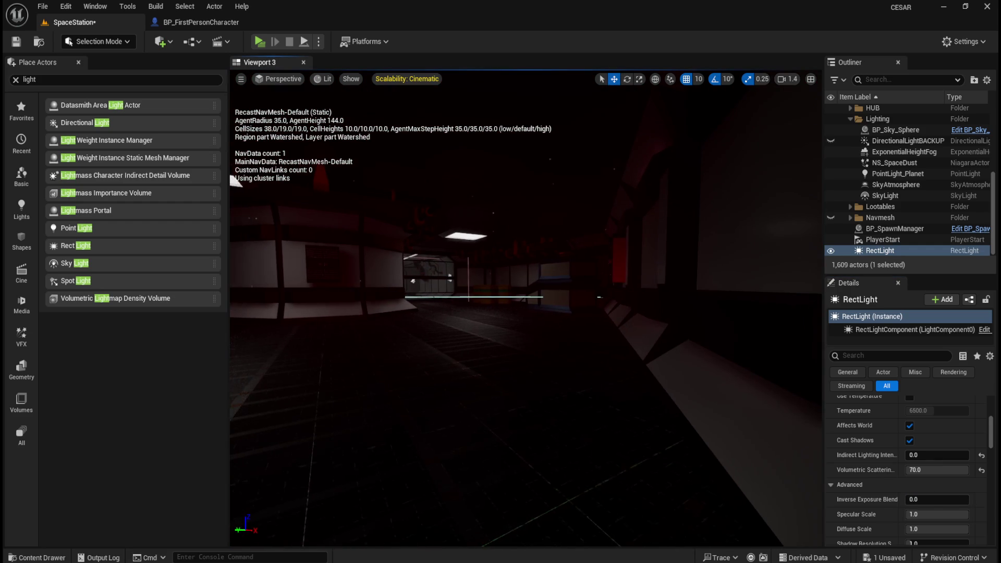
mouse_move(919, 499)
left_mouse_down()
mouse_move(953, 499)
mouse_move(930, 500)
left_mouse_up()
scroll(572, 360, "down", 8)
left_click_drag(584, 399, 584, 400)
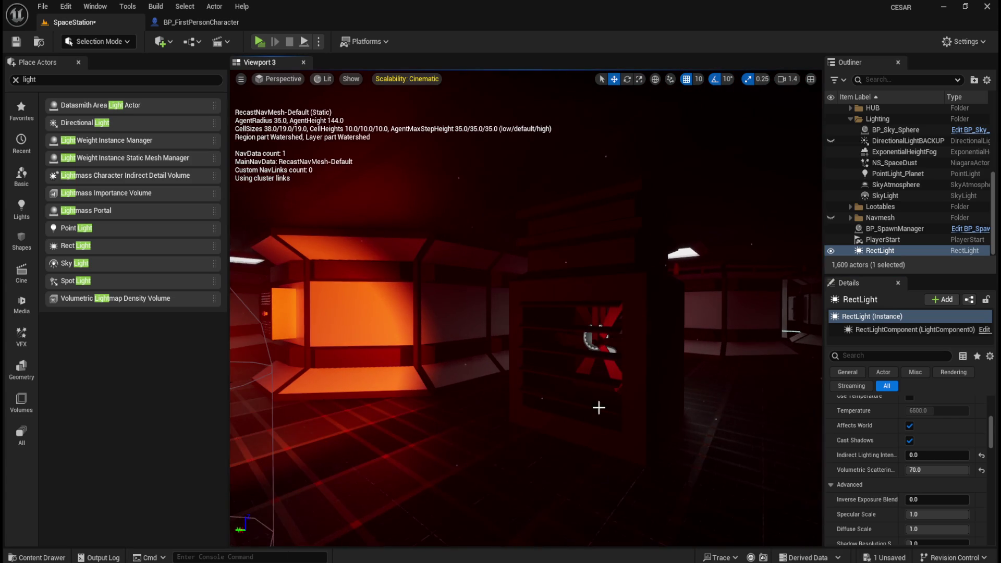
mouse_move(938, 499)
left_mouse_down()
mouse_move(966, 500)
mouse_move(920, 499)
mouse_move(967, 499)
mouse_move(933, 499)
left_mouse_up()
key("f")
Enter an Inverse Exposure Blend of exactly 0.5 and view the resulting corridor lighting
left_click(926, 499)
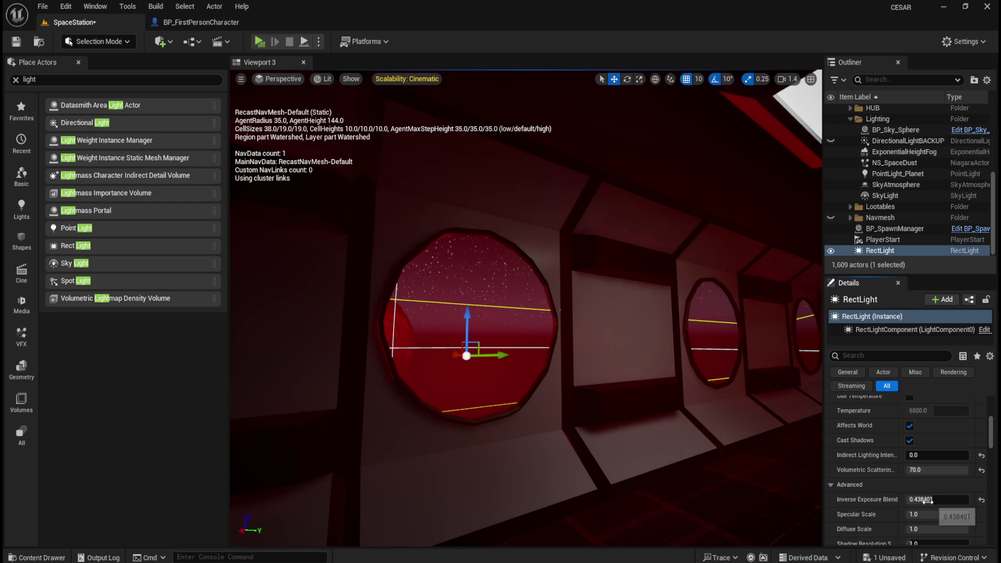
key("BackSpace")
type("0.5")
key("Return")
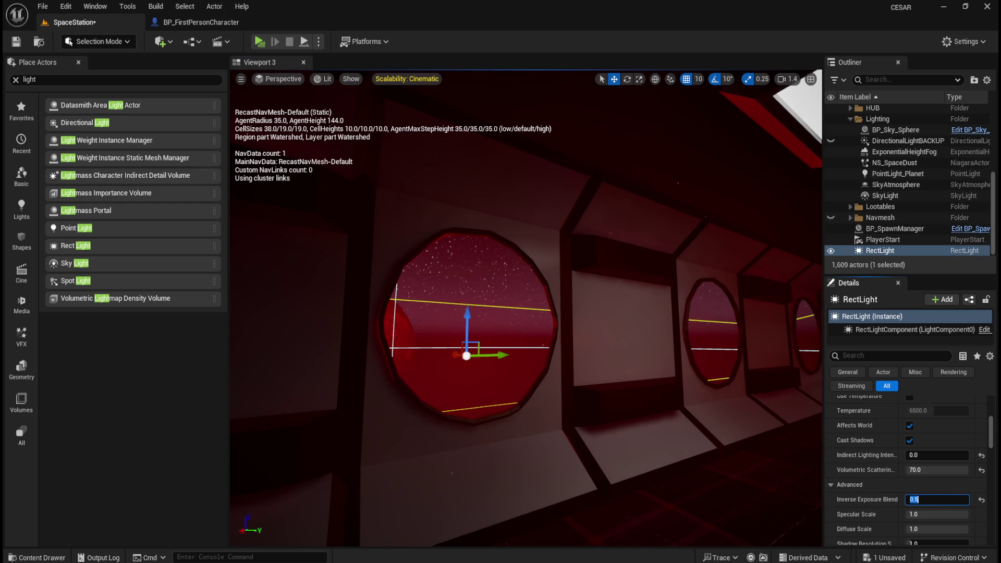
mouse_move(671, 375)
left_mouse_down()
mouse_move(724, 374)
mouse_move(615, 359)
left_mouse_up()
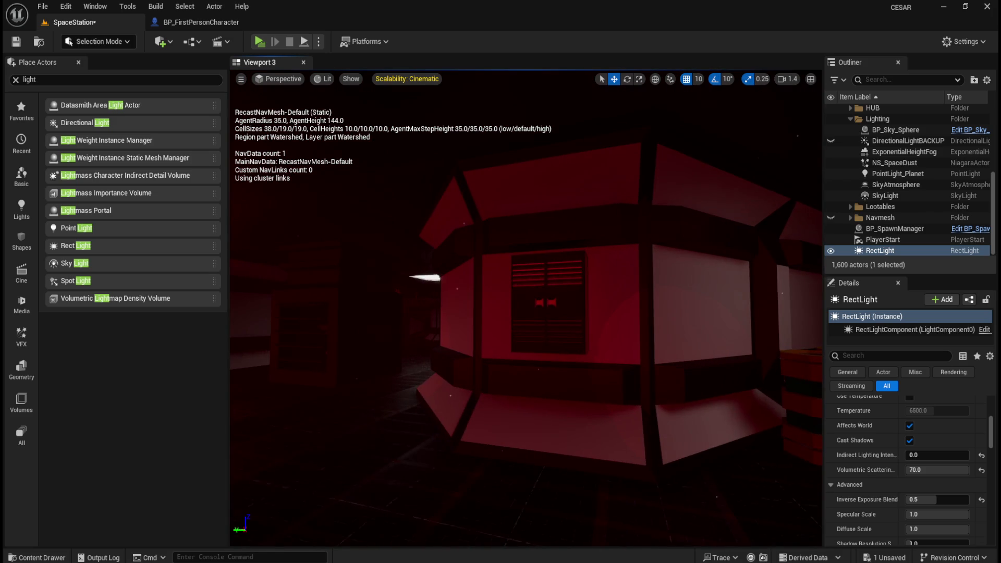
mouse_move(670, 389)
left_mouse_down()
mouse_move(646, 395)
mouse_move(664, 417)
left_mouse_up()
left_click(937, 514)
type("0")
key("Return")
left_click_drag(912, 514, 968, 514)
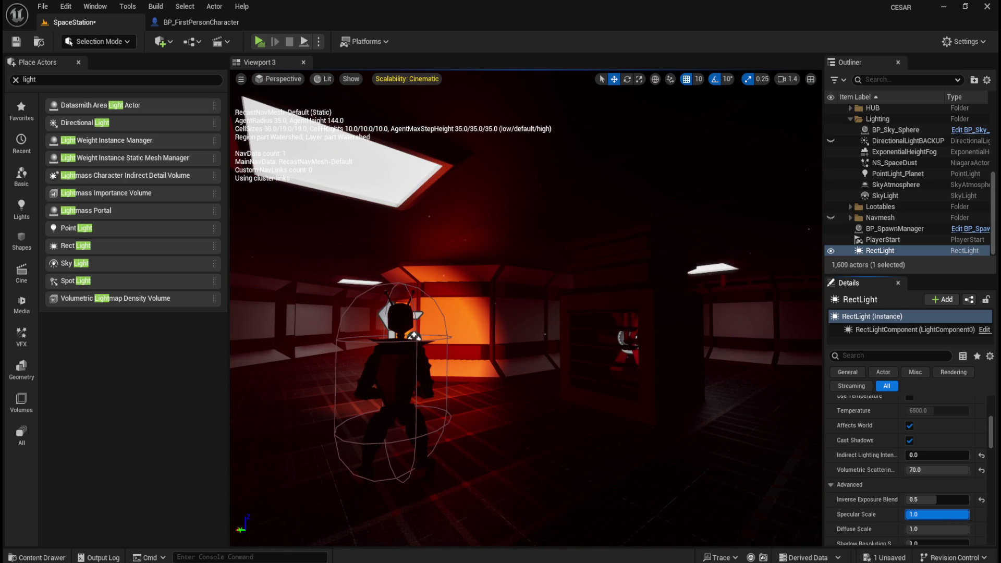
scroll(886, 495, "down", 1)
left_click(926, 513)
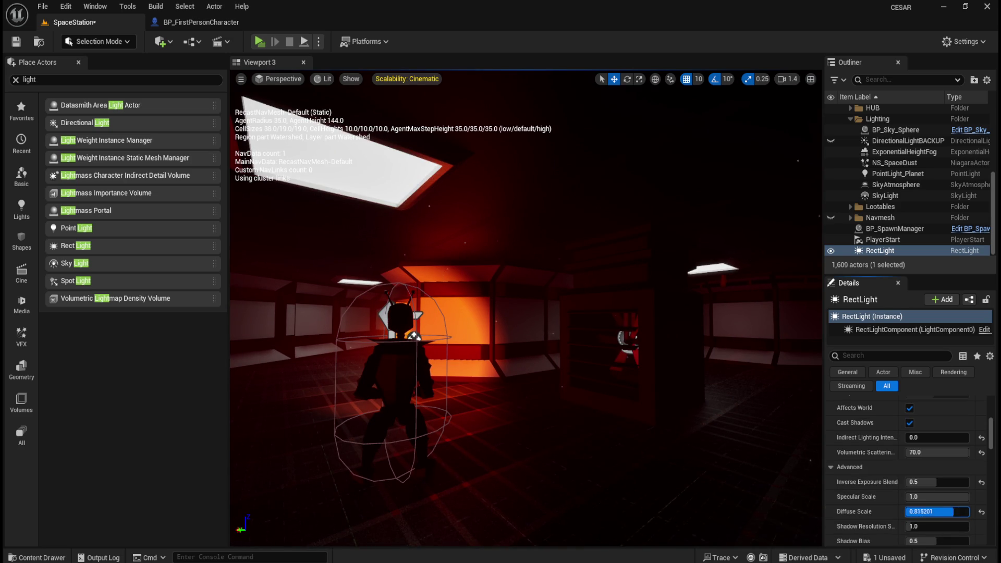
type("0")
key("Return")
mouse_move(909, 512)
left_mouse_down()
mouse_move(968, 512)
mouse_move(933, 526)
mouse_move(969, 527)
mouse_move(878, 528)
left_mouse_up()
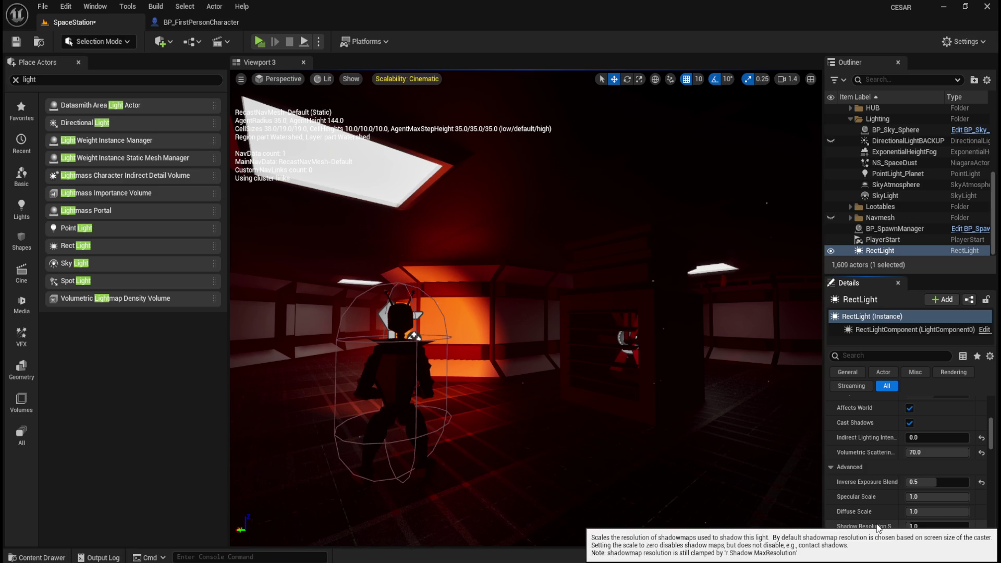
scroll(880, 524, "down", 2)
mouse_move(930, 511)
left_mouse_down()
mouse_move(907, 511)
mouse_move(983, 510)
left_mouse_up()
left_click(981, 506)
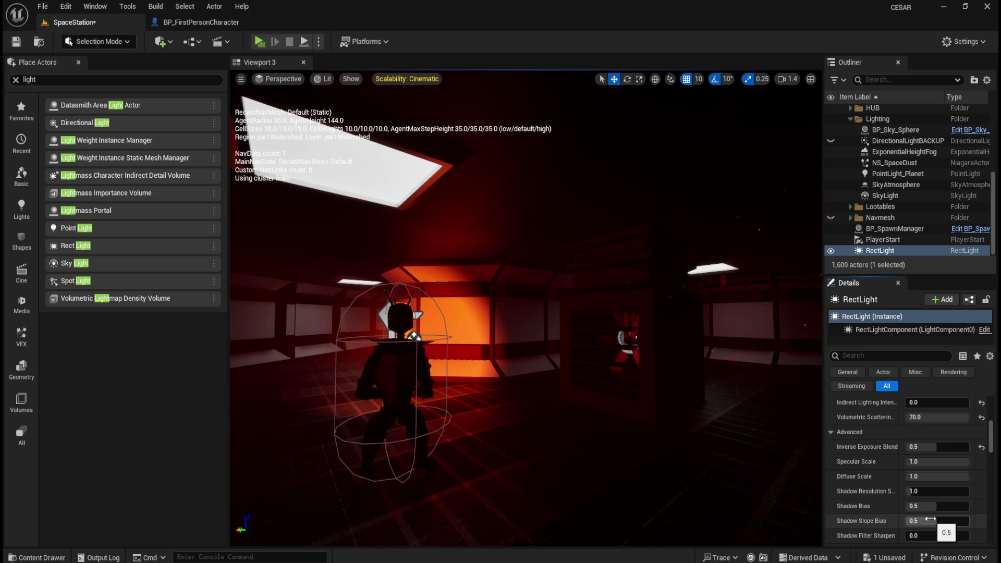
mouse_move(930, 526)
left_mouse_down()
mouse_move(967, 525)
mouse_move(907, 521)
mouse_move(920, 520)
left_mouse_up()
left_click(981, 521)
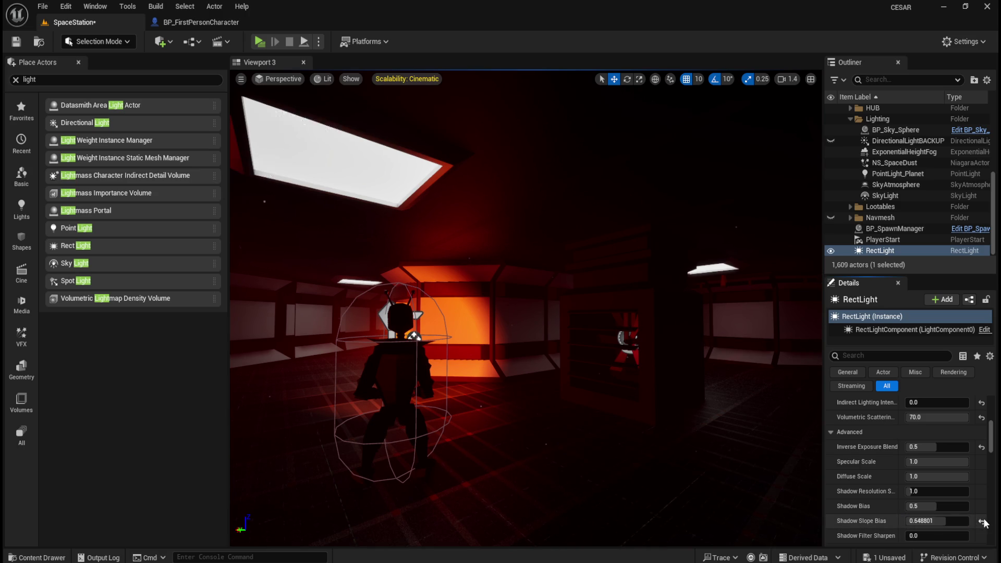
scroll(925, 516, "down", 2)
left_click(925, 501)
type("1")
key("Return")
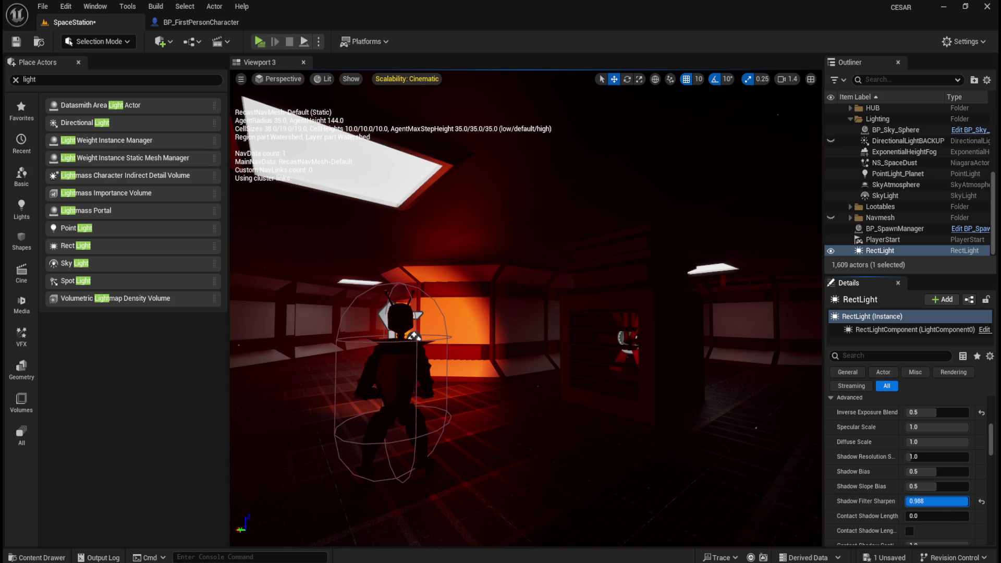
type("0")
key("Return")
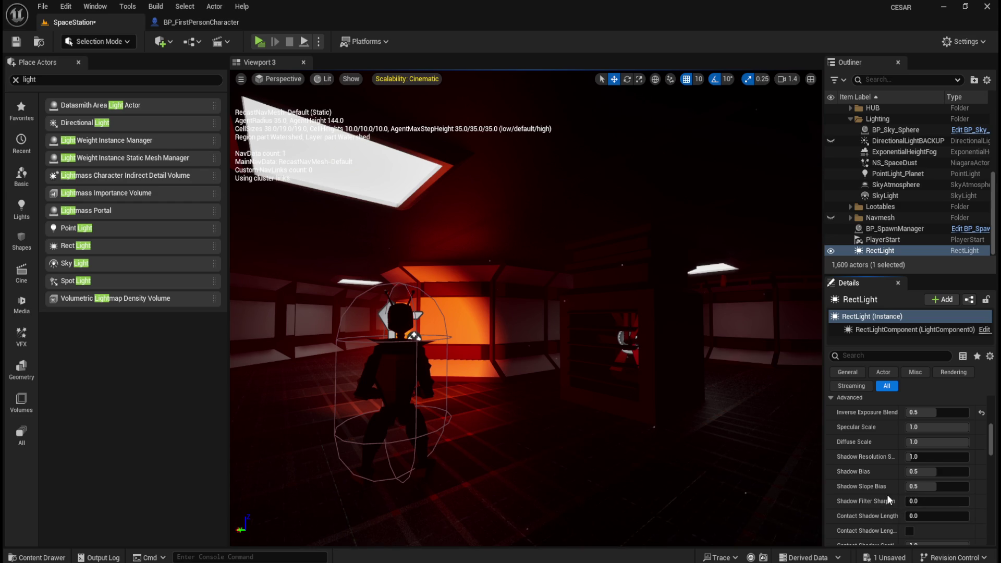
scroll(889, 500, "down", 1)
left_click(930, 498)
Try several Contact Shadow Length values on the RectLight, undoing the last change
mouse_move(931, 498)
left_mouse_down()
mouse_move(940, 498)
mouse_move(825, 485)
left_mouse_up()
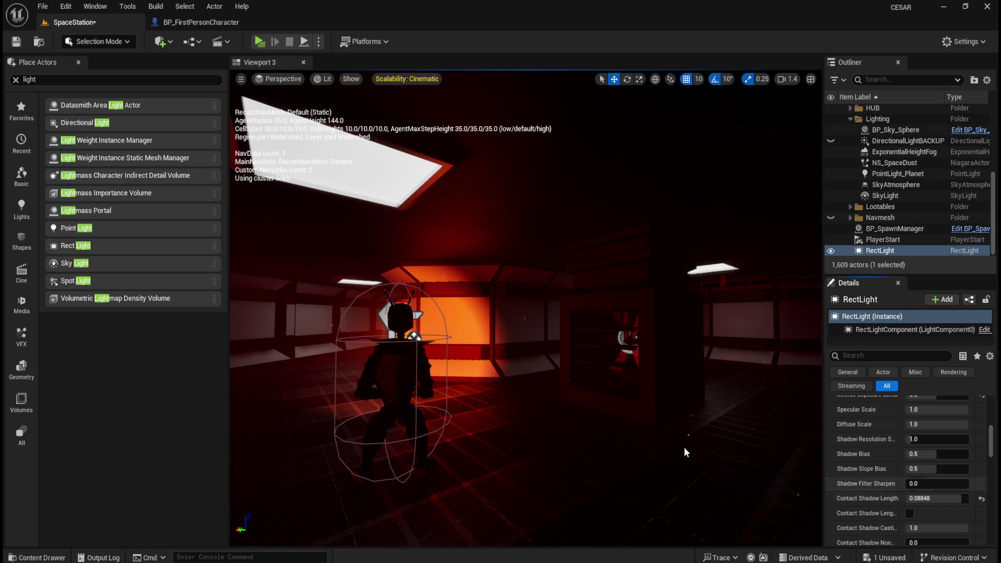
mouse_move(674, 340)
left_mouse_down()
mouse_move(604, 334)
mouse_move(649, 358)
left_mouse_up()
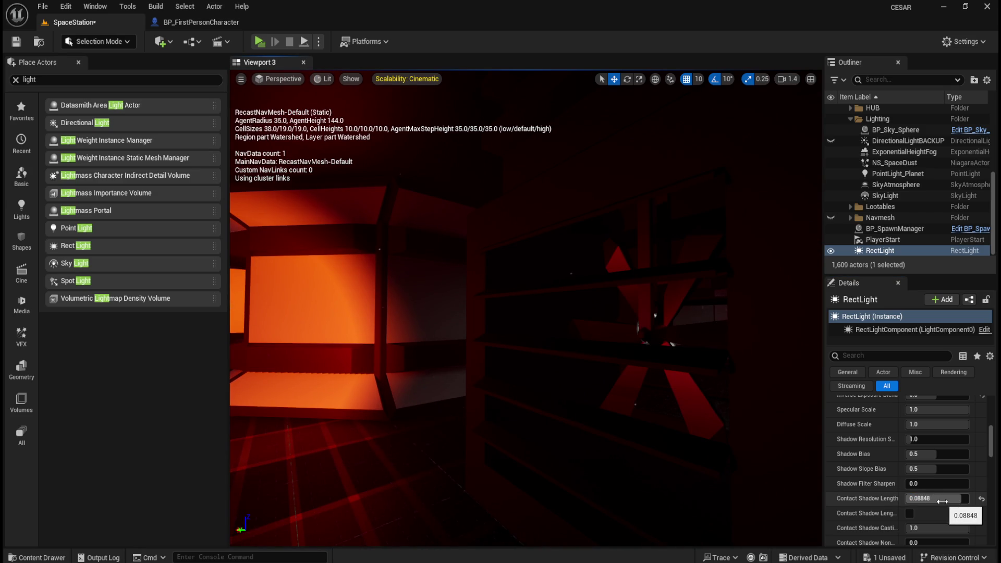
left_click_drag(942, 501, 910, 498)
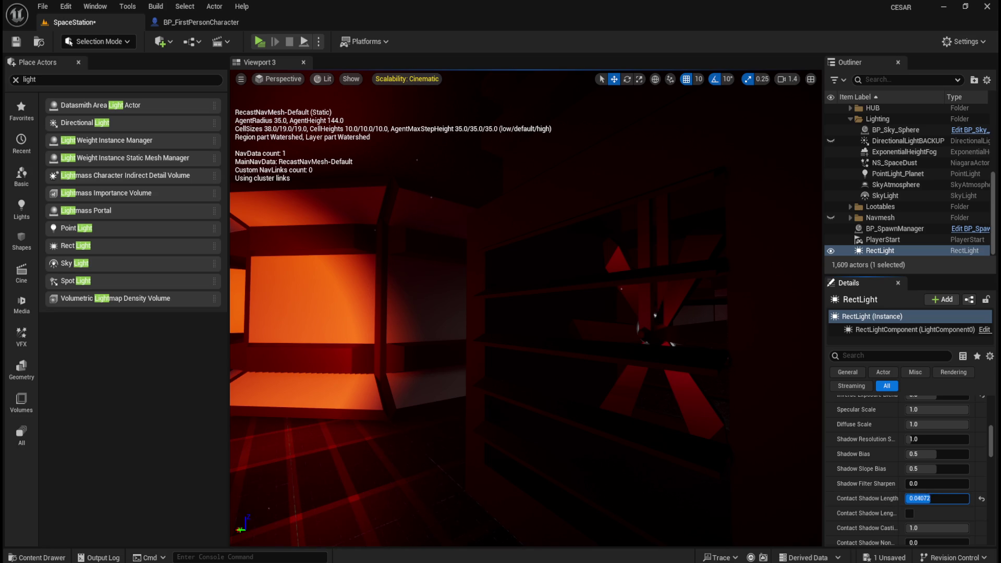
mouse_move(936, 498)
left_mouse_down()
mouse_move(909, 498)
mouse_move(959, 498)
mouse_move(908, 499)
left_mouse_up()
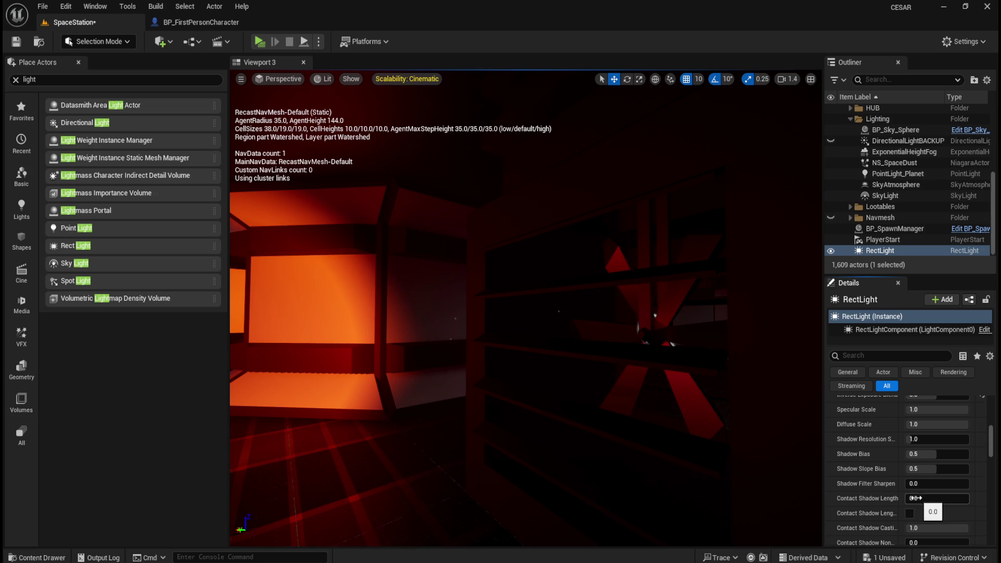
left_click_drag(916, 498, 968, 498)
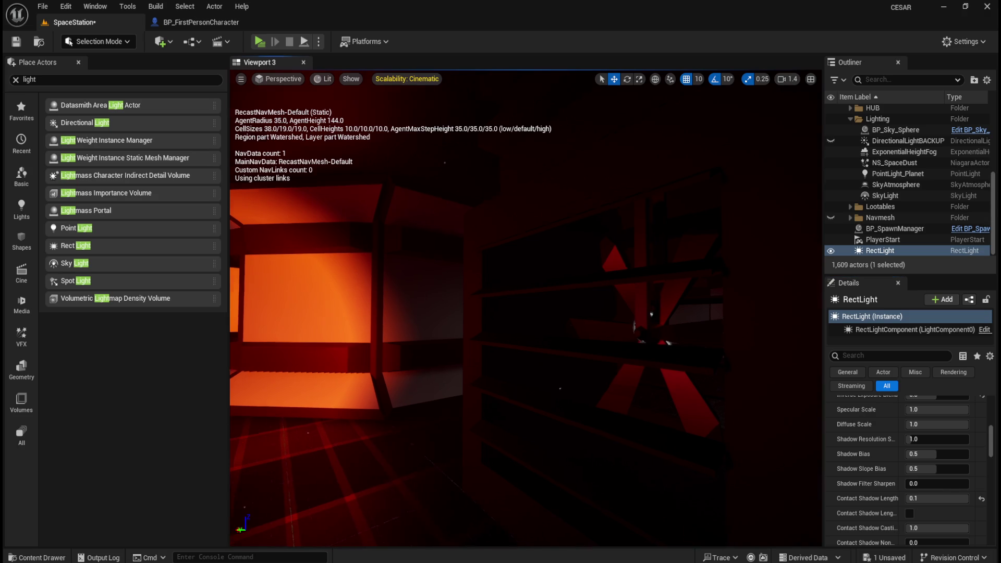
key("f")
mouse_move(522, 375)
left_mouse_down()
mouse_move(514, 371)
mouse_move(527, 368)
mouse_move(521, 374)
left_mouse_up()
left_click_drag(954, 498, 918, 498)
key("ctrl+z")
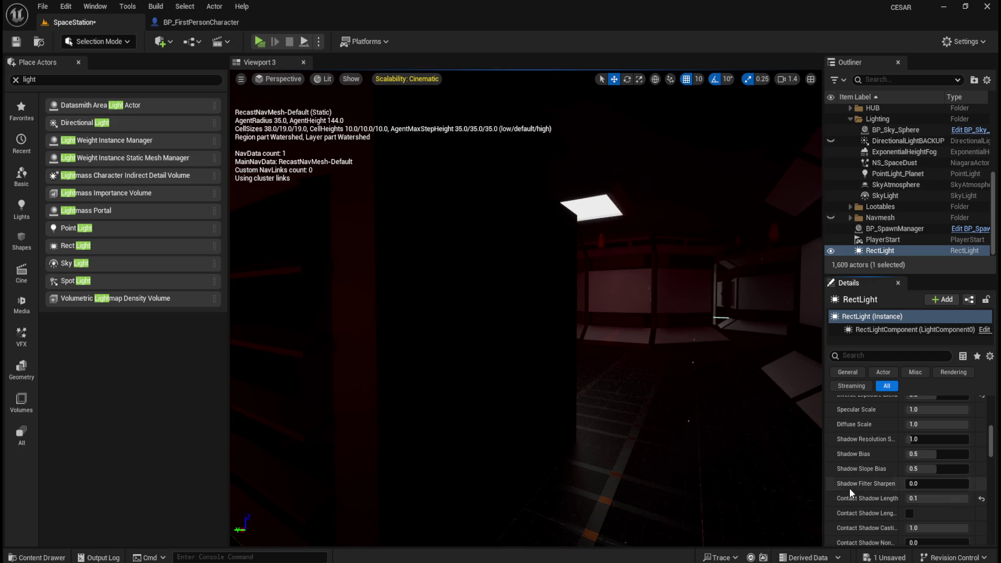
Toggle the contact shadow length checkbox on and off twice while inspecting the shadows
left_click(908, 514)
left_click(908, 514)
mouse_move(545, 389)
left_mouse_down()
mouse_move(583, 392)
mouse_move(717, 462)
left_mouse_up()
left_click(909, 514)
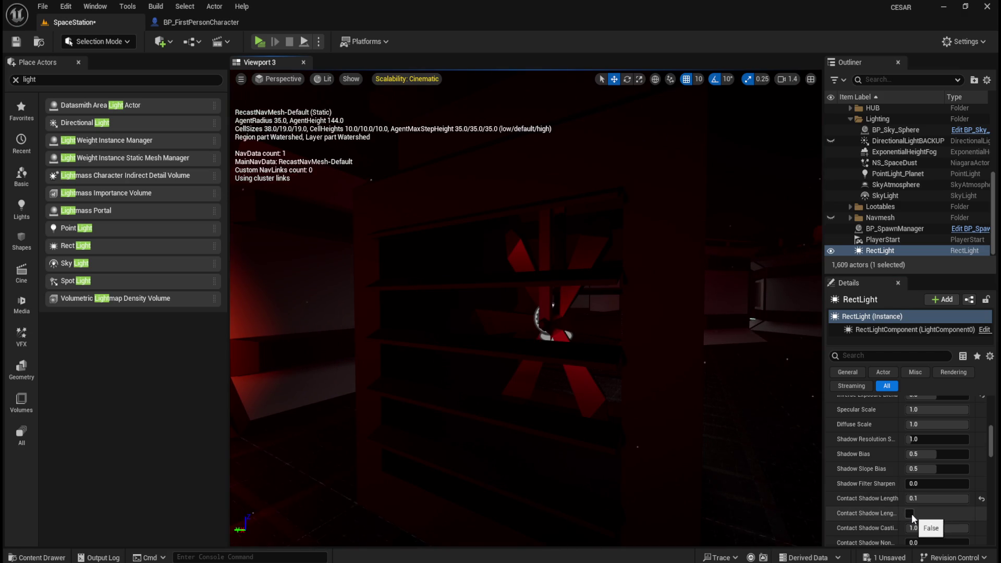
left_click(909, 514)
left_click_drag(938, 498, 902, 505)
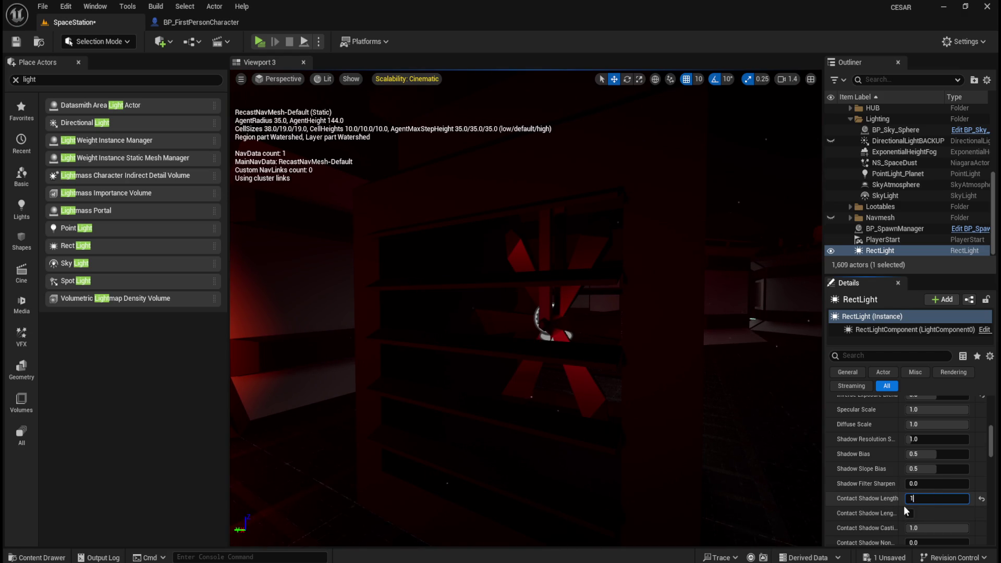
mouse_move(713, 431)
left_mouse_down()
mouse_move(696, 408)
mouse_move(680, 416)
left_mouse_up()
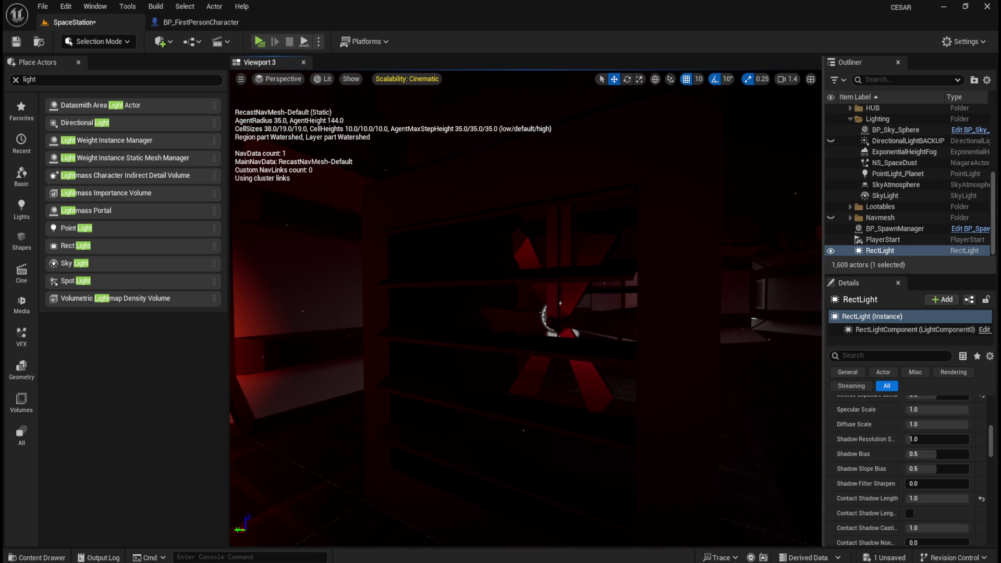
Reset Contact Shadow Length and enter 0.1
left_click(980, 498)
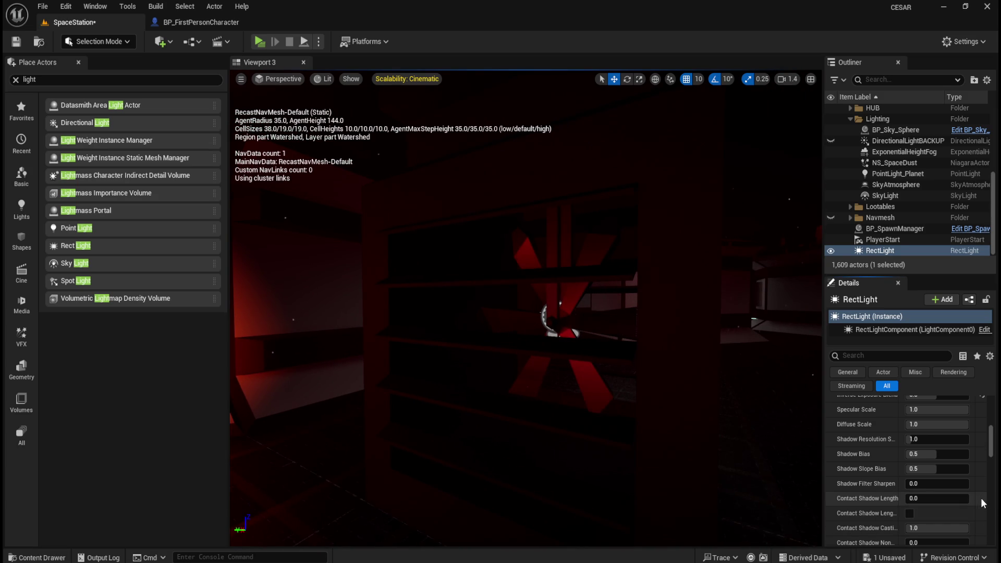
left_click(937, 498)
type("0.1")
key("Return")
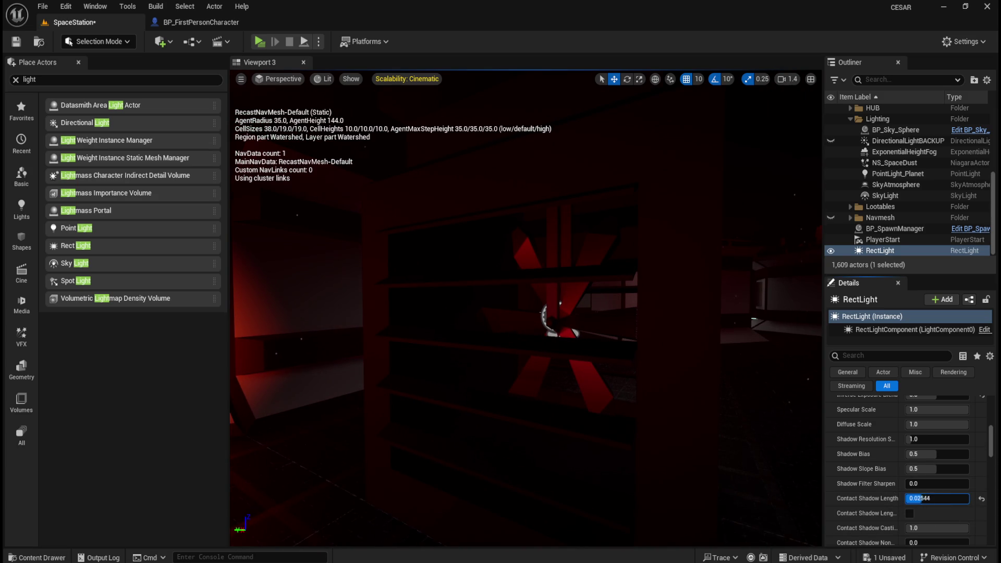
mouse_move(521, 364)
left_mouse_down()
mouse_move(420, 392)
mouse_move(620, 364)
mouse_move(580, 374)
mouse_move(581, 343)
mouse_move(573, 367)
mouse_move(539, 364)
left_mouse_up()
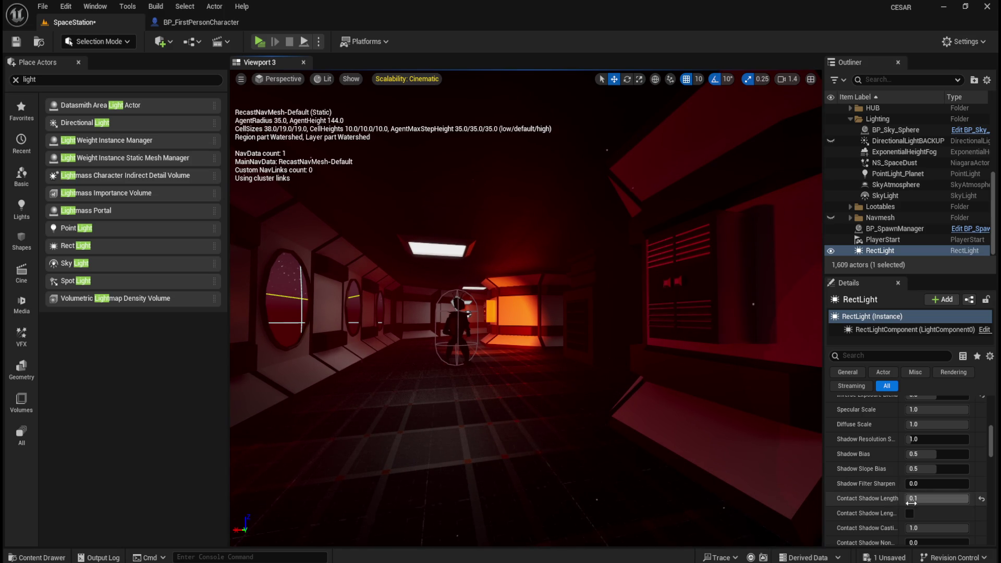
Try contact casting/non-casting intensities and translucent shadows, leaving them at 1.0, 0.0 and off
scroll(868, 501, "down", 2)
mouse_move(931, 498)
left_mouse_down()
mouse_move(917, 498)
mouse_move(969, 492)
mouse_move(912, 503)
left_mouse_up()
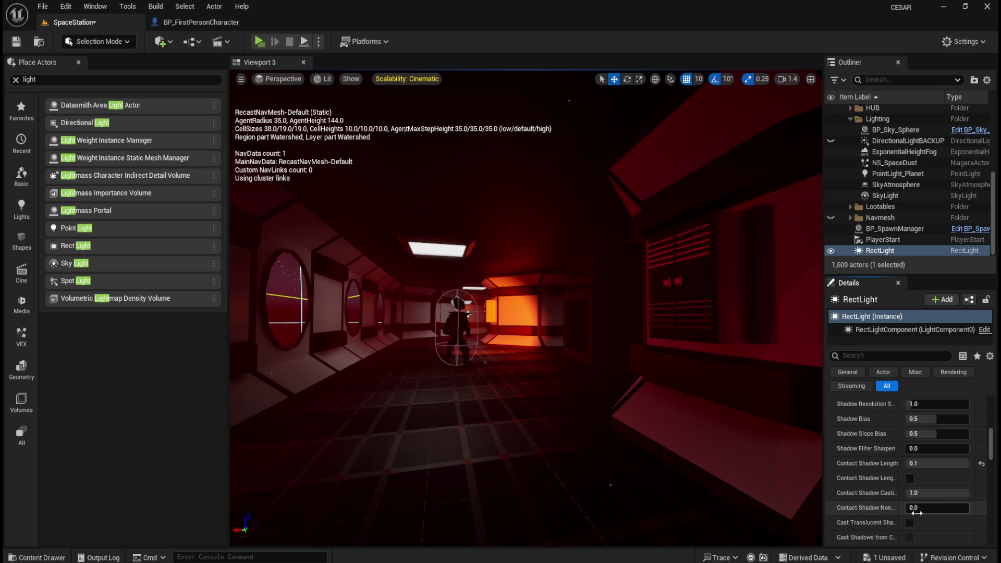
left_click_drag(917, 507, 977, 511)
left_click(979, 509)
left_click(908, 521)
left_click(909, 522)
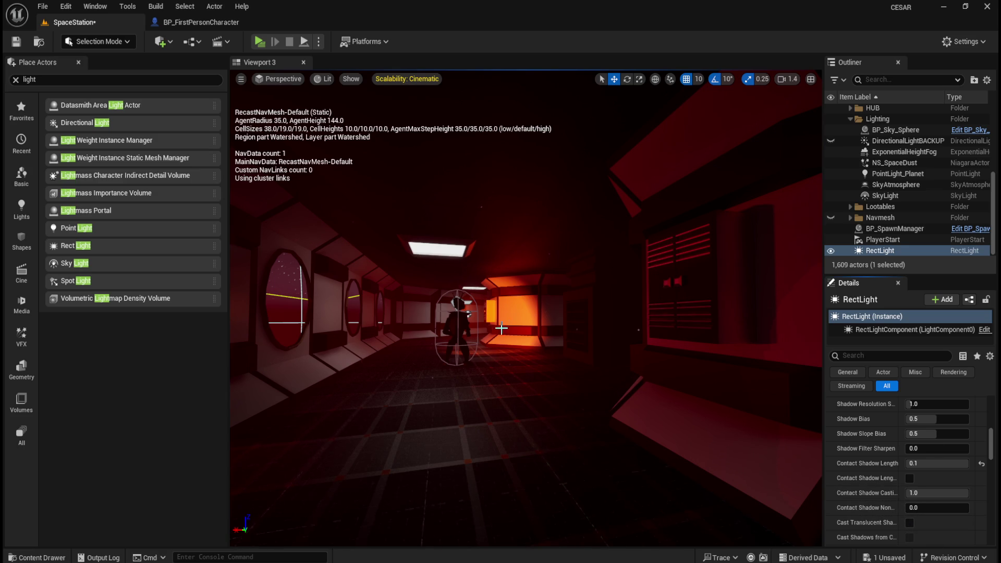
scroll(467, 326, "up", 5)
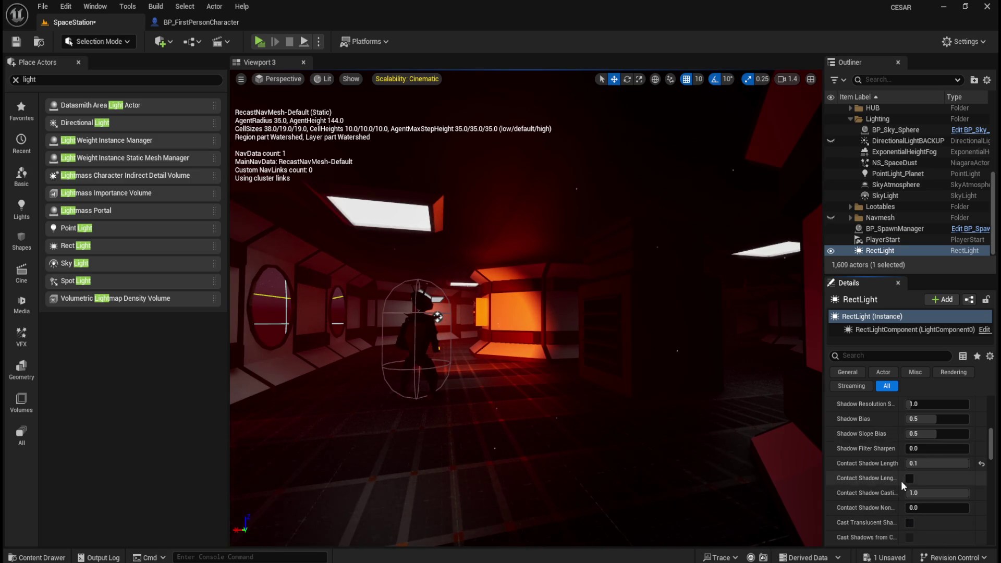
Enable Force Cached Shadows, then toggle Cast Volumetric Shadow on and off while inspecting the lighting
scroll(900, 480, "down", 1)
scroll(901, 480, "down", 1)
left_click(909, 517)
scroll(879, 489, "down", 5)
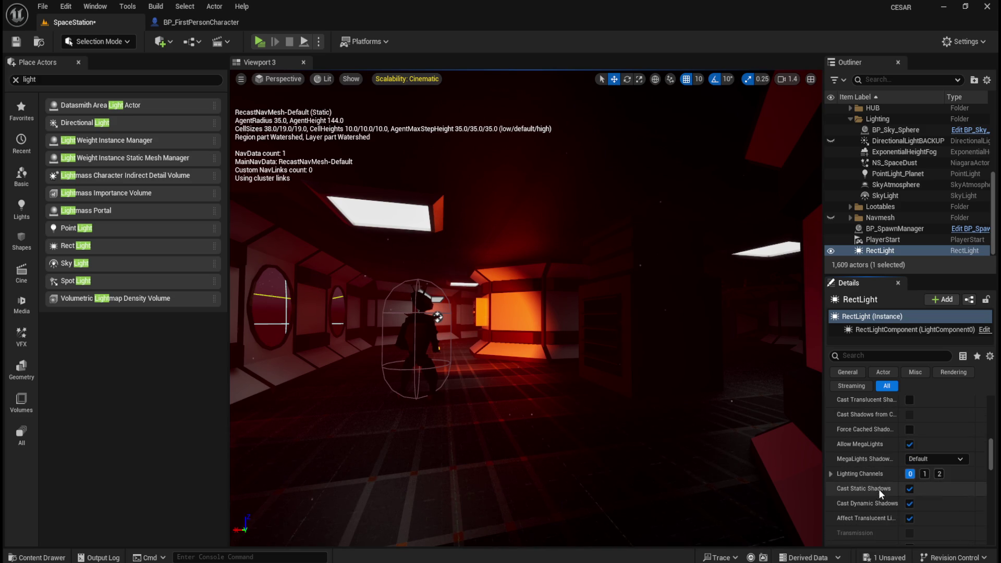
scroll(862, 492, "down", 2)
left_click(909, 478)
left_click_drag(679, 381, 680, 381)
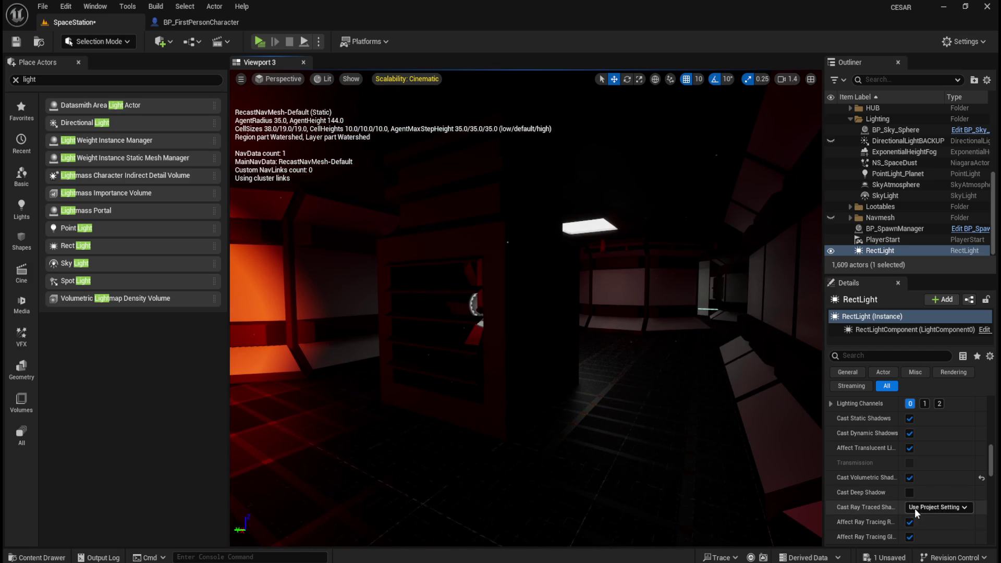
left_click(909, 477)
left_click_drag(513, 344, 592, 372)
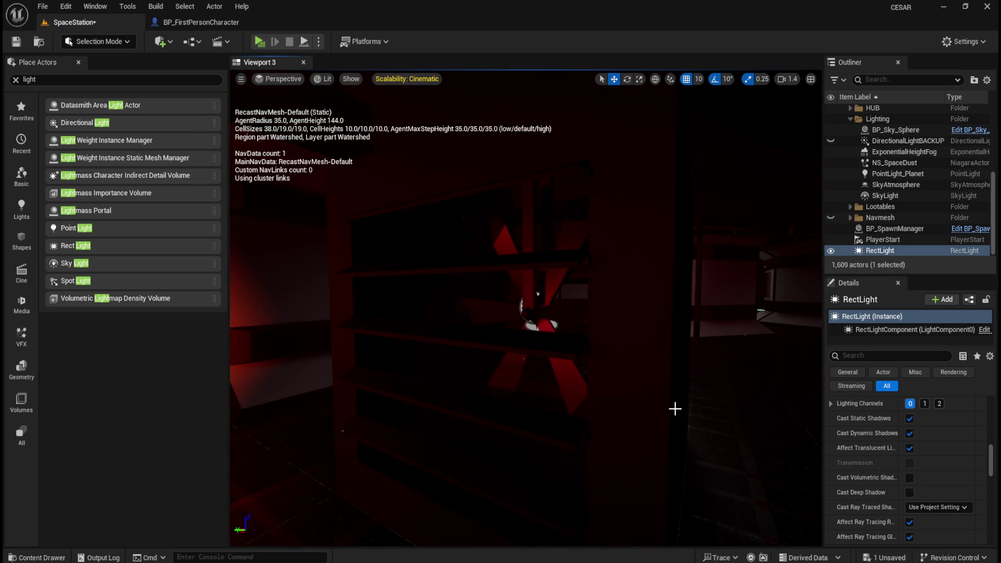
left_click(909, 478)
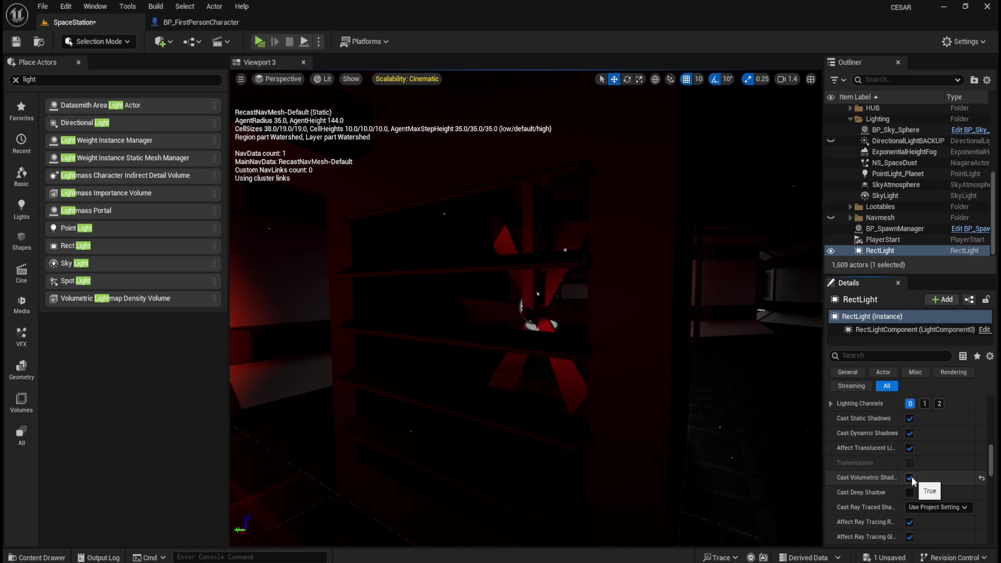
left_click(909, 477)
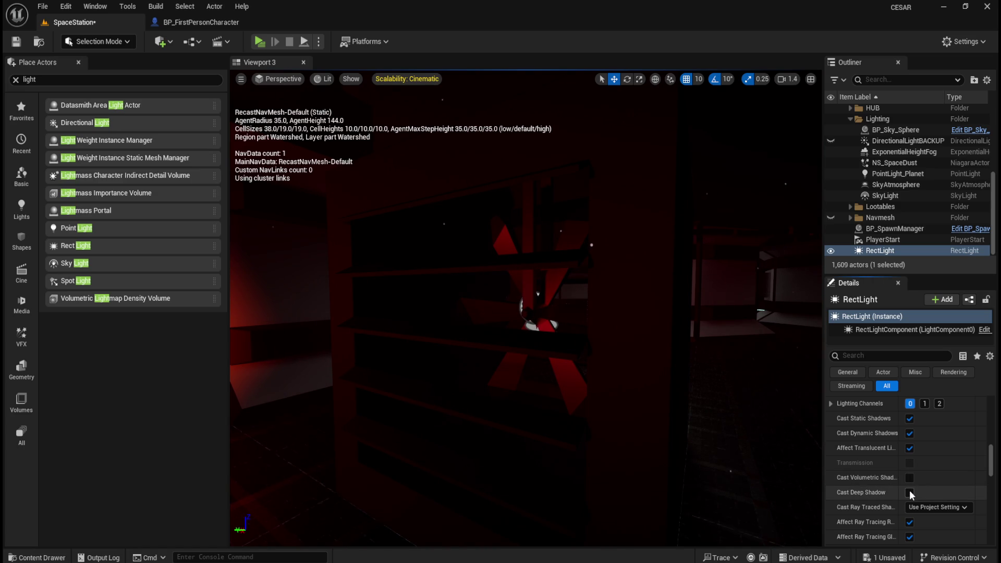
Toggle Cast Deep Shadow on and off, then raise Deep Shadow Layer Distance and restore its default
left_click(909, 492)
left_click(910, 493)
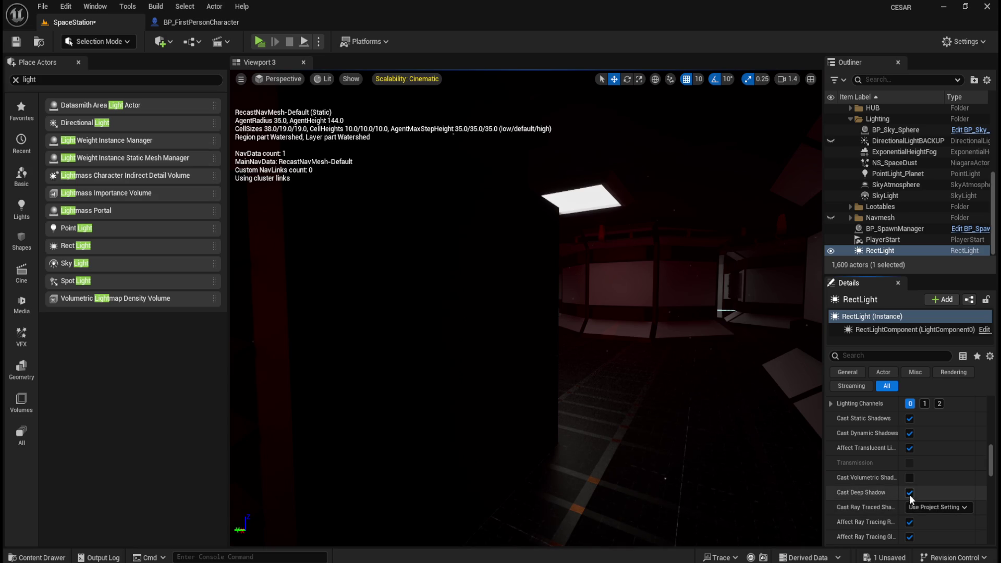
scroll(870, 464, "down", 3)
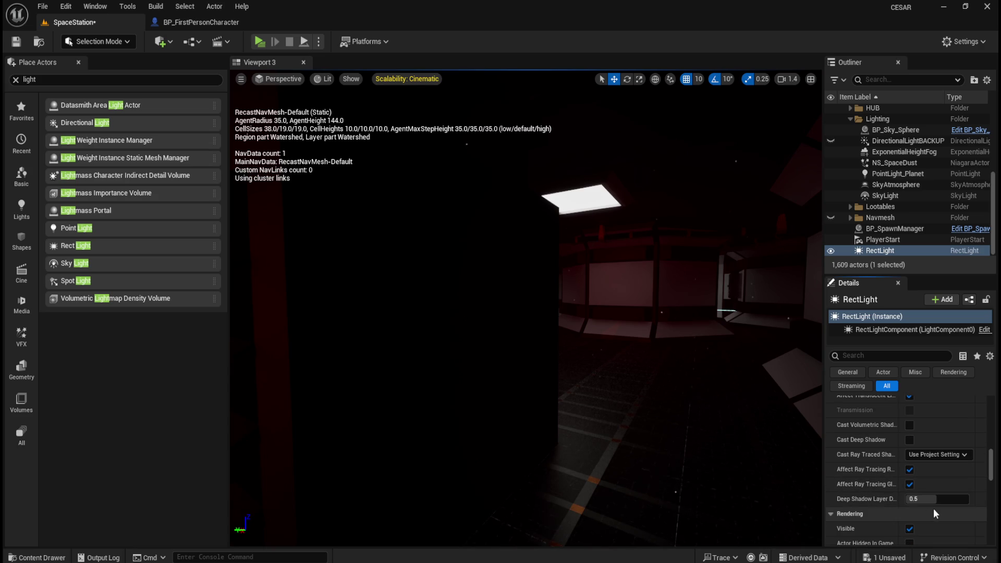
left_click_drag(920, 498, 962, 499)
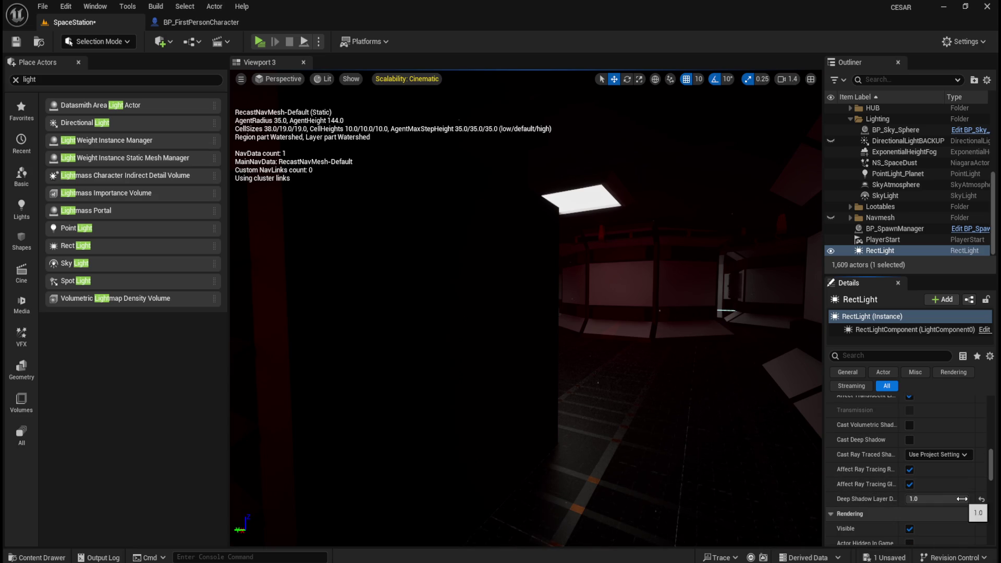
left_click(981, 500)
Raise Indirect Lighting Saturation, then reset it to 1.0
scroll(860, 451, "down", 5)
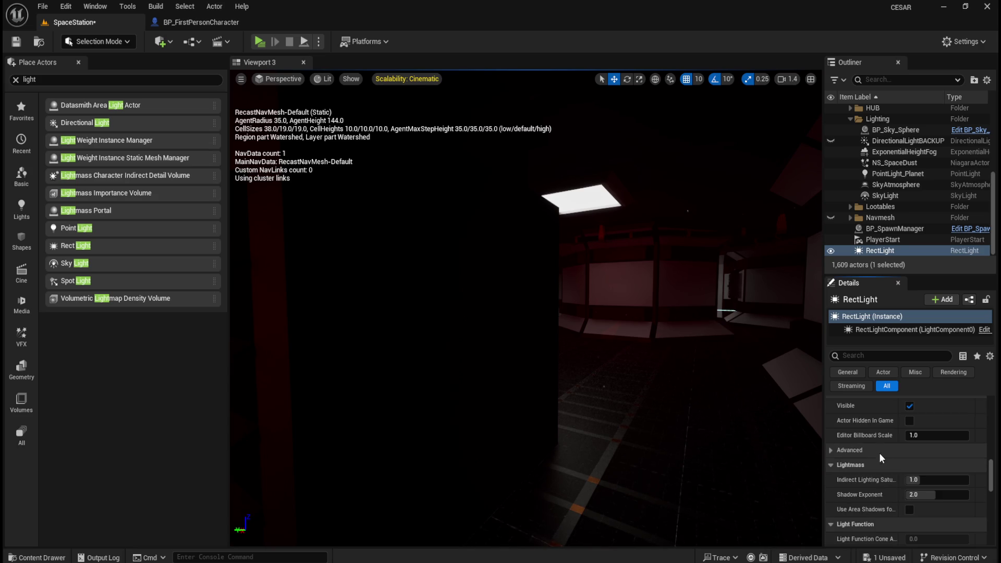
mouse_move(913, 478)
left_mouse_down()
mouse_move(954, 478)
mouse_move(923, 478)
mouse_move(938, 494)
mouse_move(976, 498)
left_mouse_up()
left_click(981, 482)
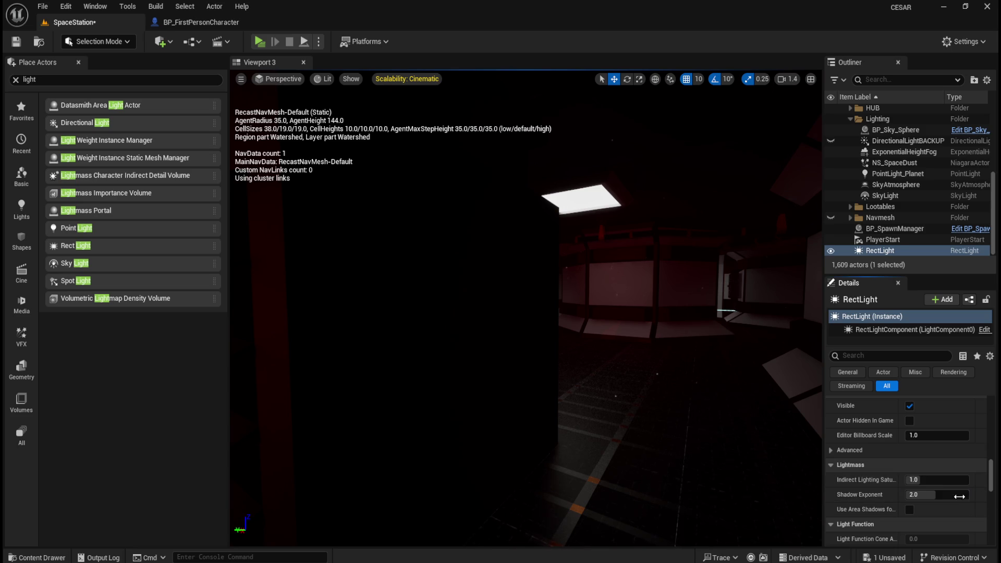
Turn off Use Area Shadows, try Distance Field Shadows on then off, and expand its Advanced settings
left_click(909, 509)
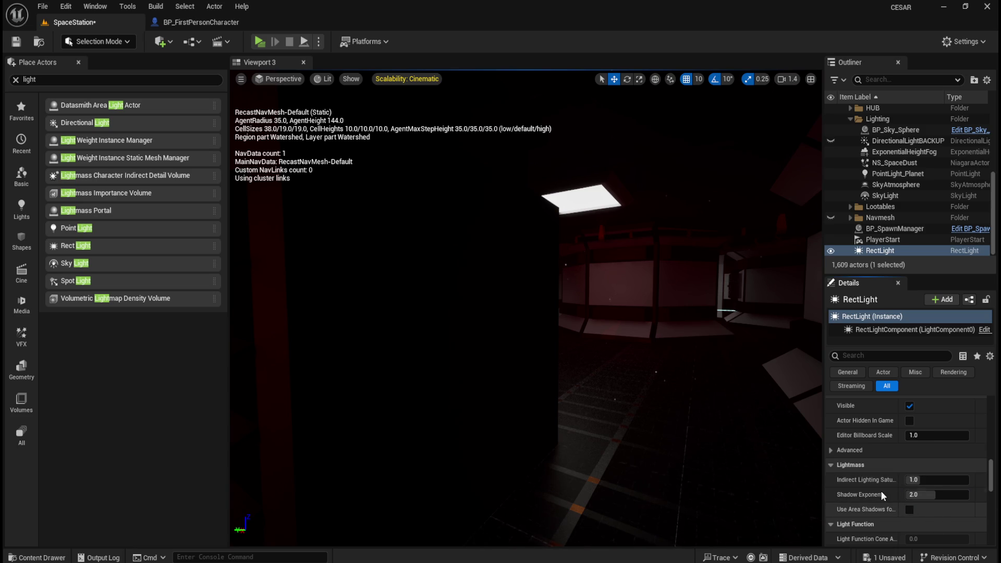
scroll(890, 499, "down", 5)
scroll(881, 508, "down", 1)
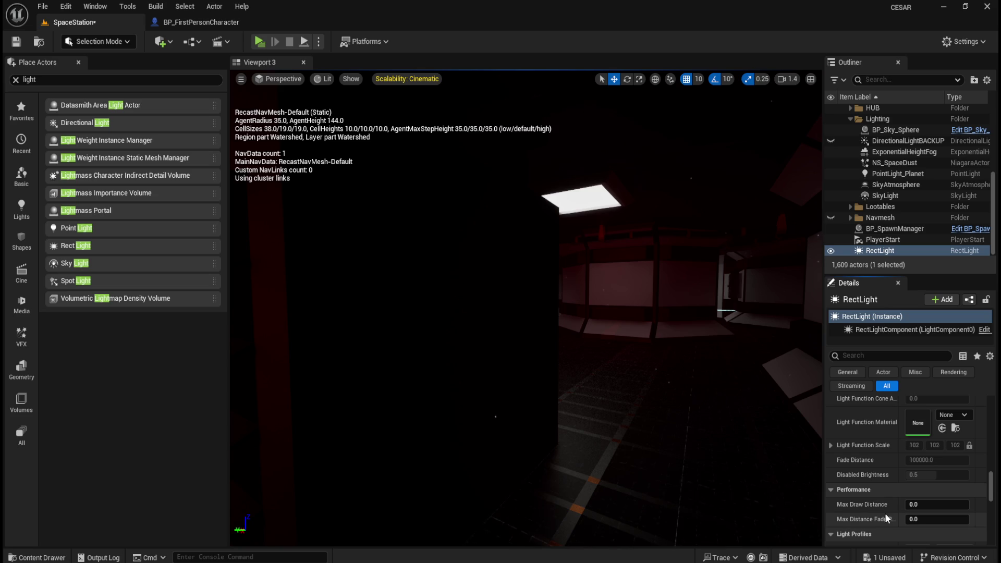
scroll(882, 516, "down", 4)
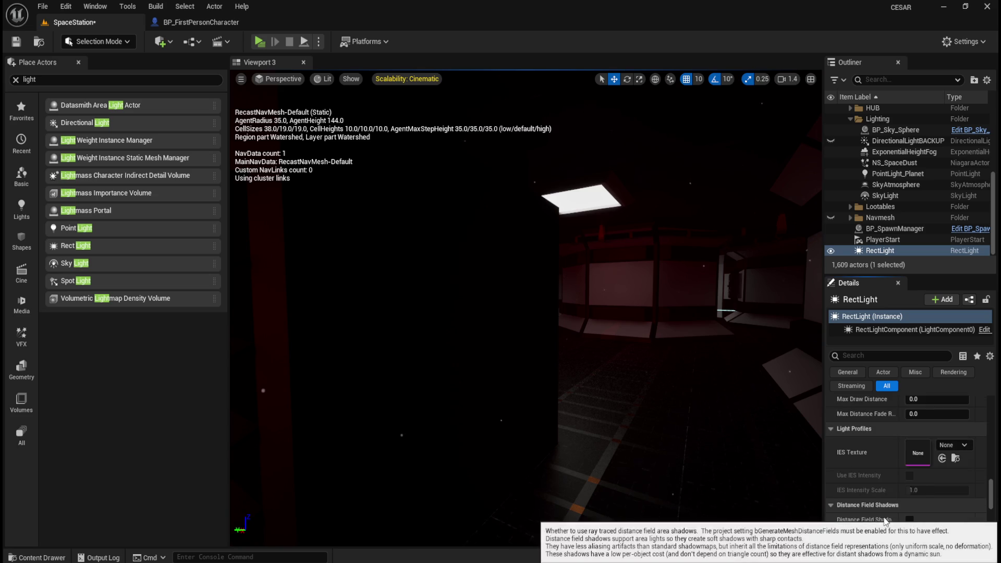
scroll(883, 516, "down", 1)
left_click(909, 467)
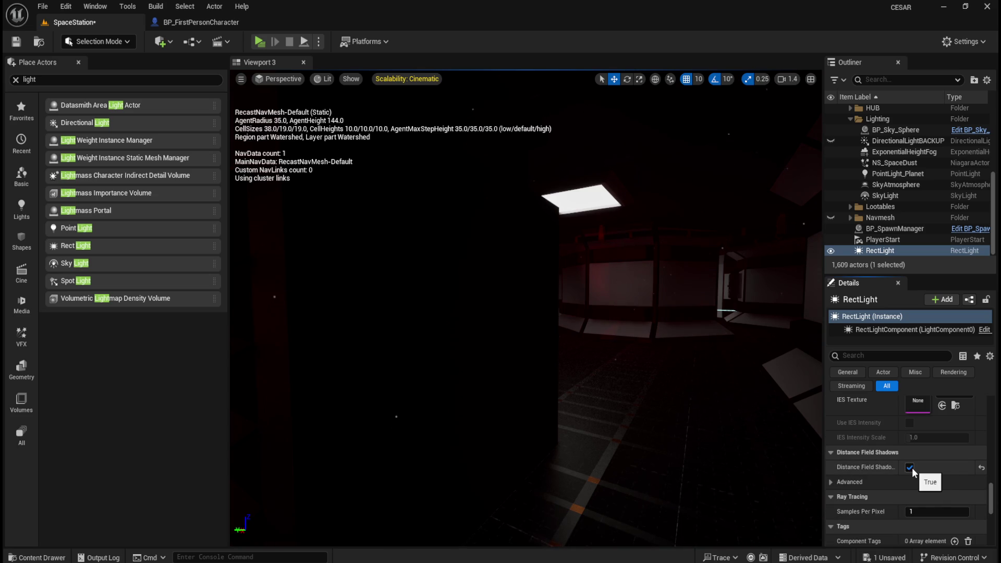
left_click(910, 467)
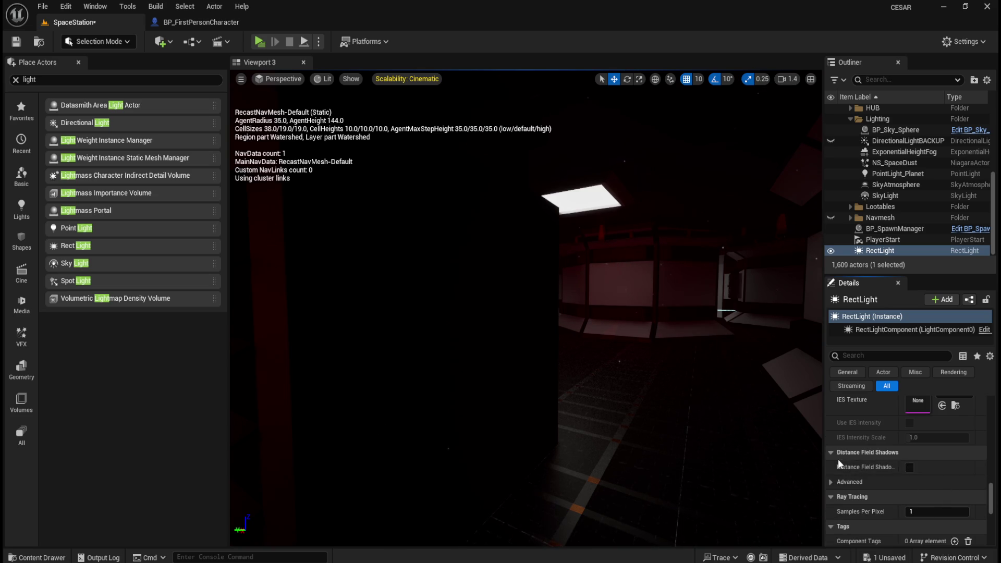
left_click(832, 481)
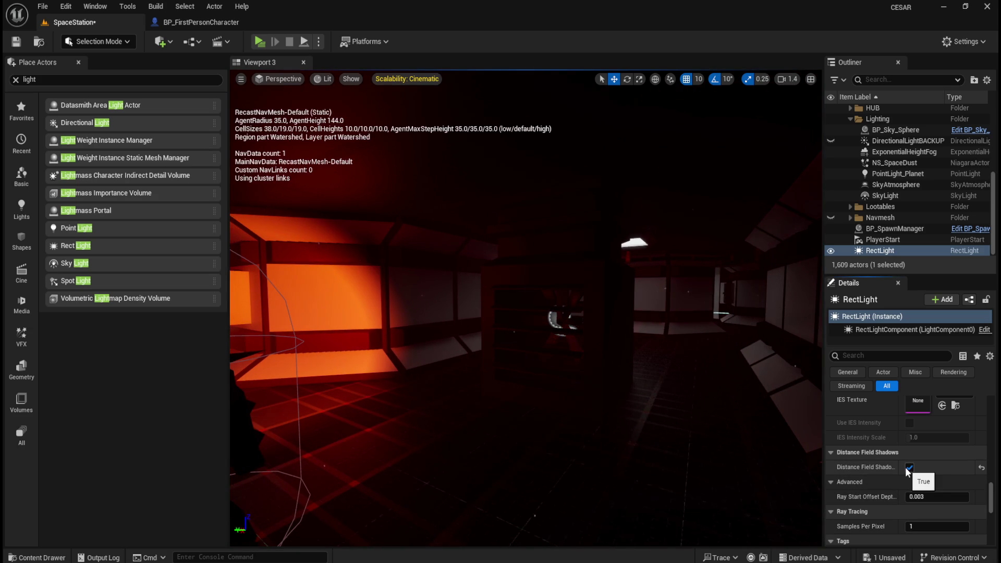
Save the SpaceStation level from the toolbar
scroll(880, 480, "down", 5)
scroll(884, 478, "down", 4)
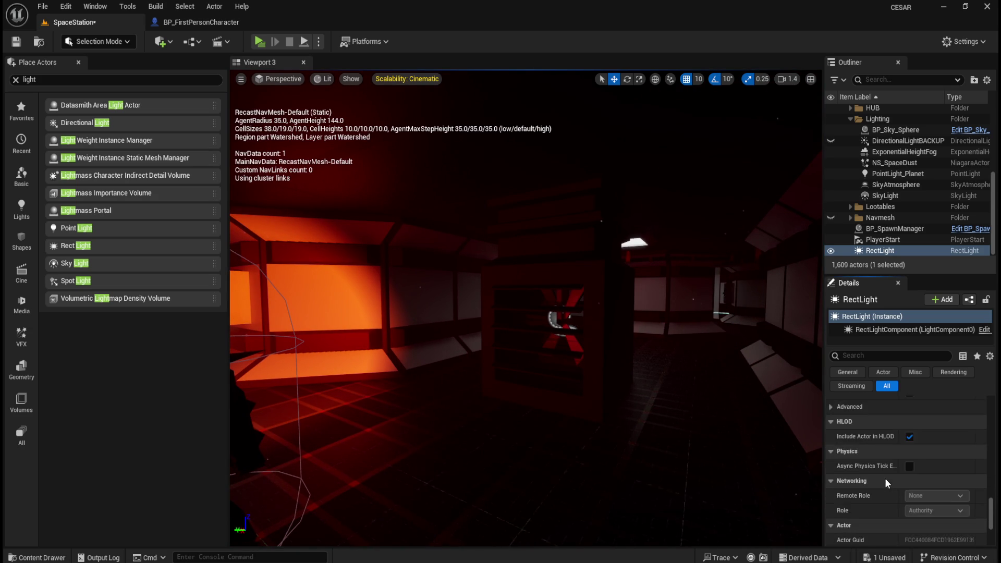
left_click(16, 41)
left_click(43, 6)
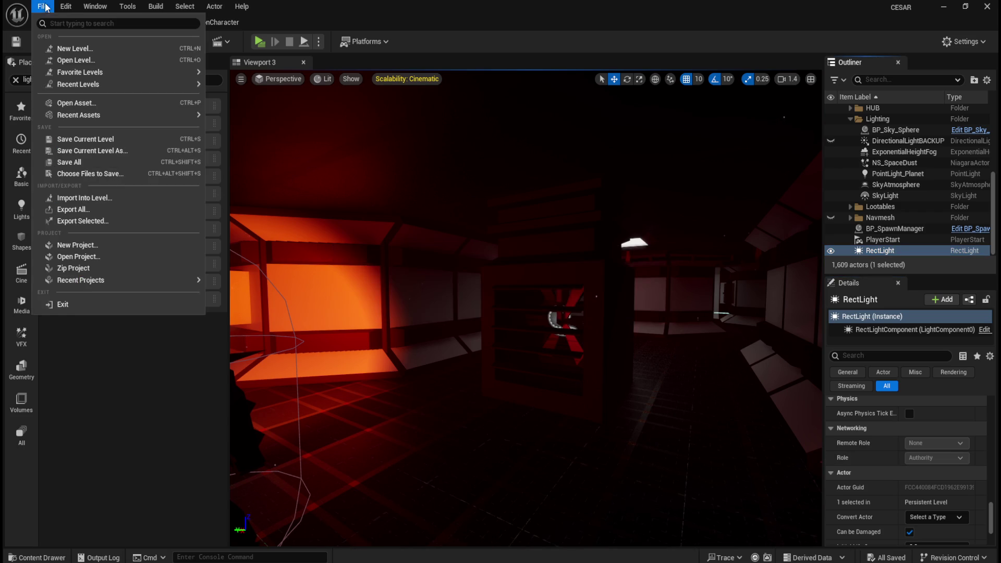
Save all files, then walk through the Sector B corridor into the red-lit room toward the white pillar
left_click(82, 161)
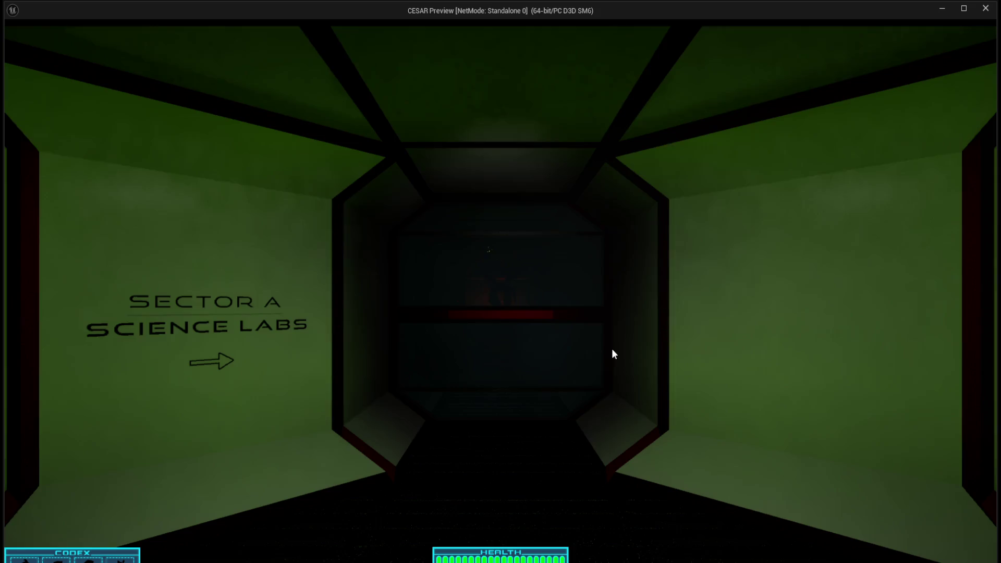
left_click(611, 354)
key("w")
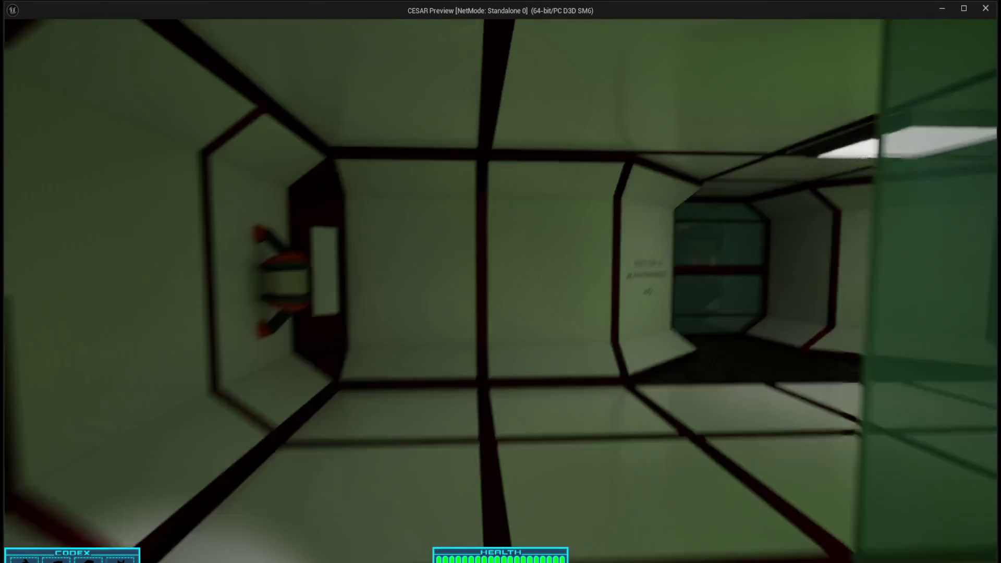
key("w")
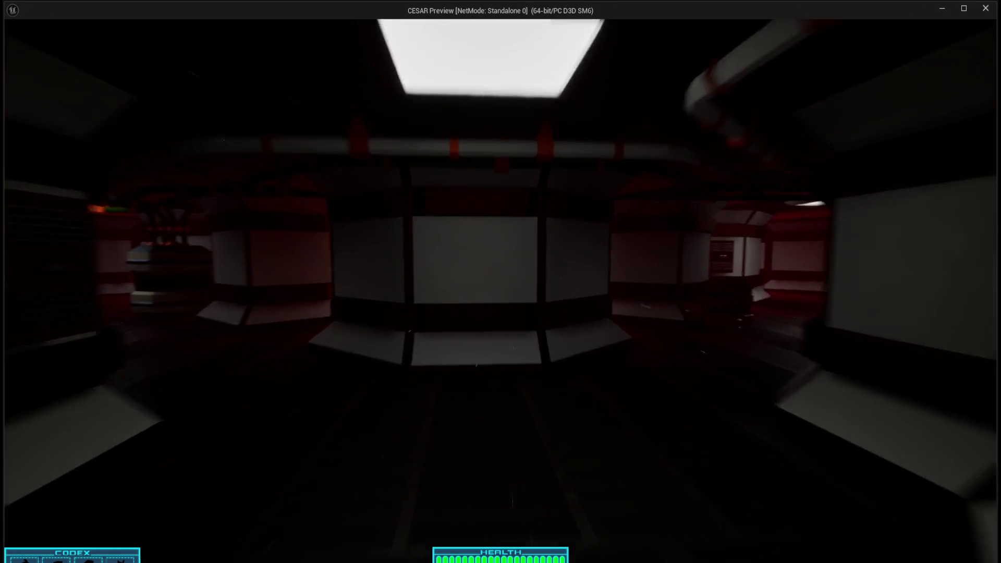
key("w")
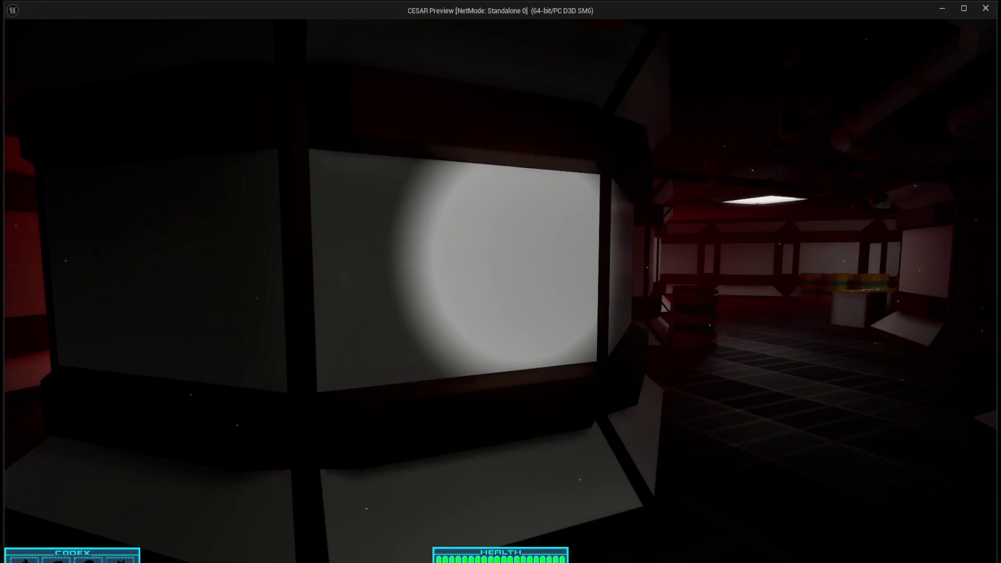
key("w")
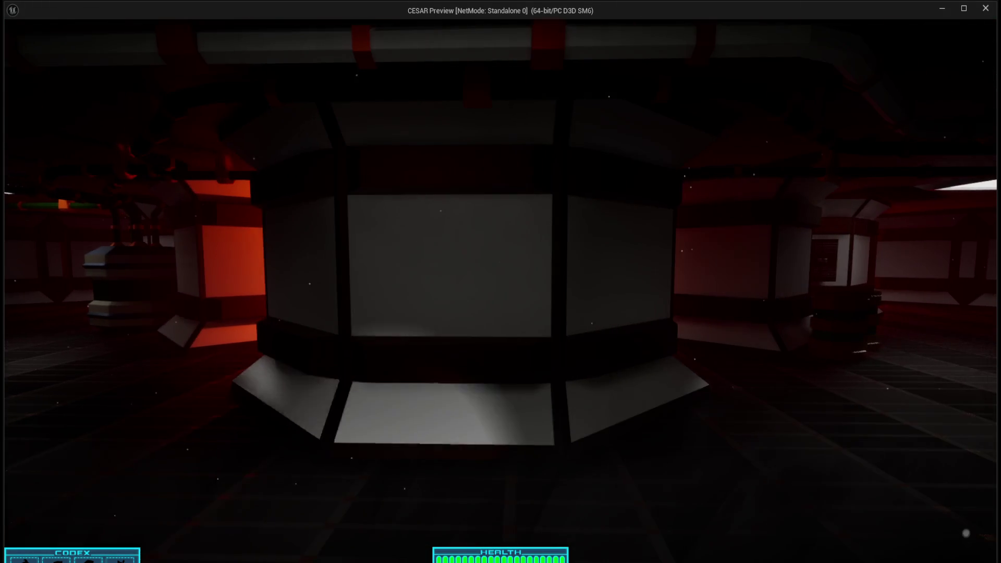
key("w")
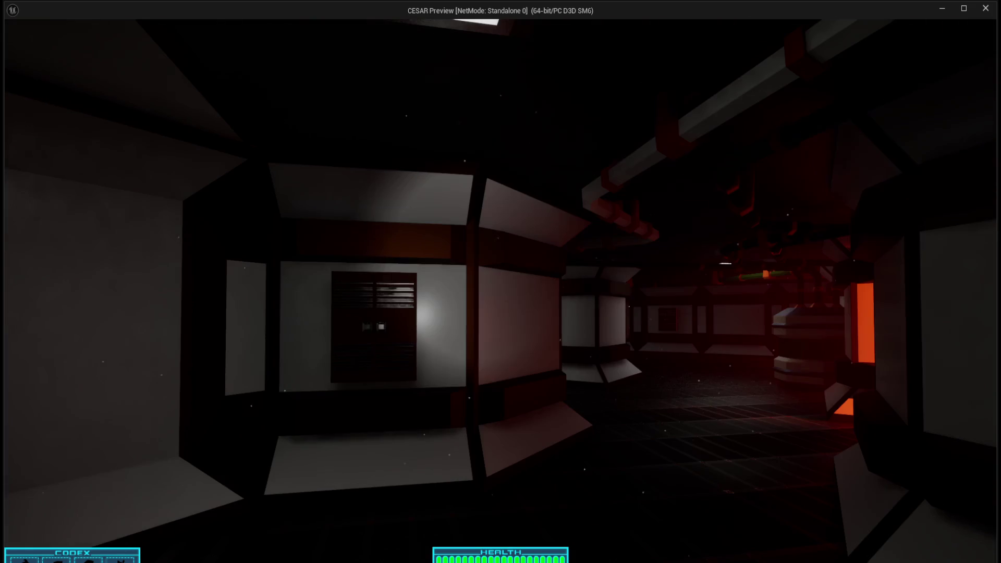
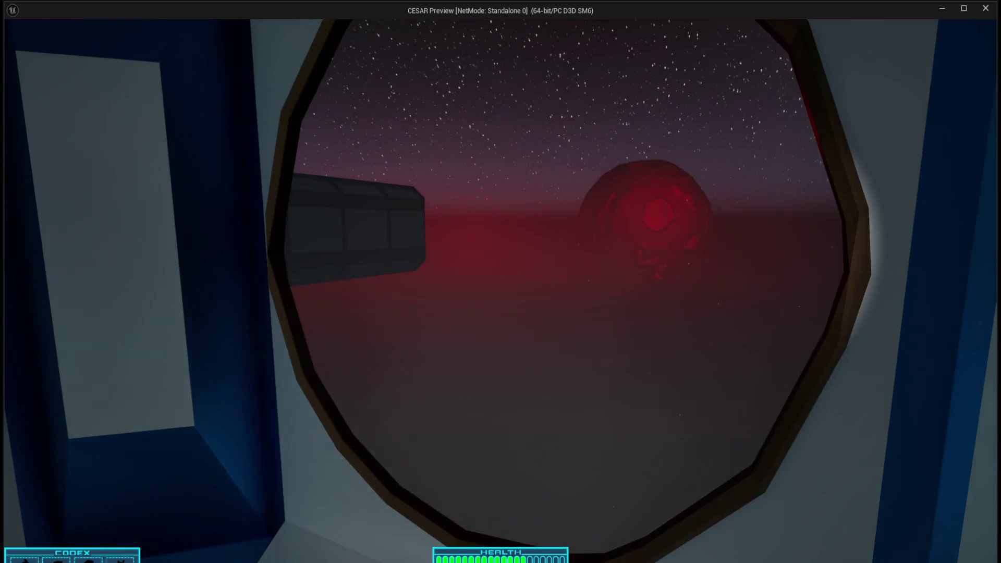
Sidestep past the porthole in the preview, then end it to return to the SpaceStation level
key("a")
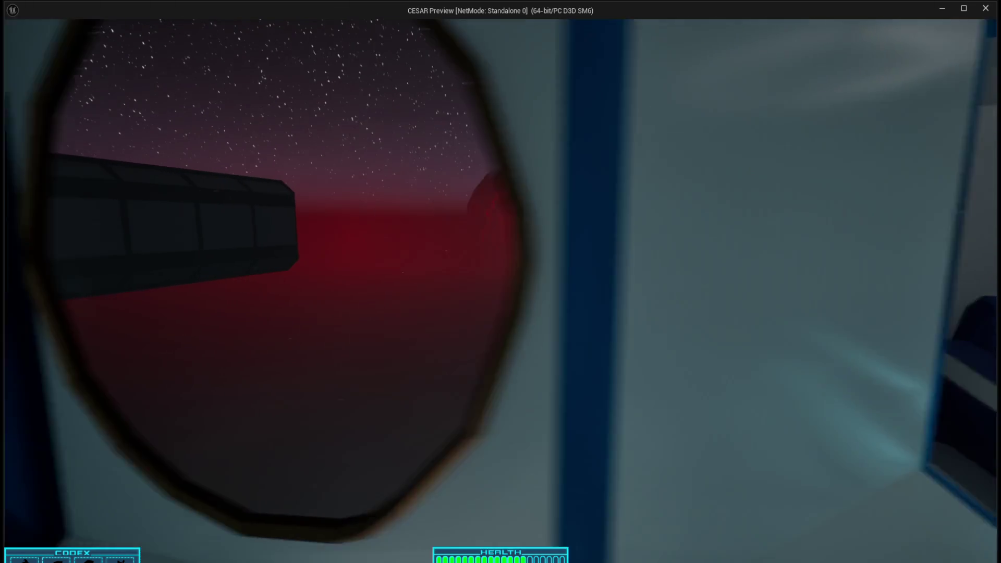
key("a")
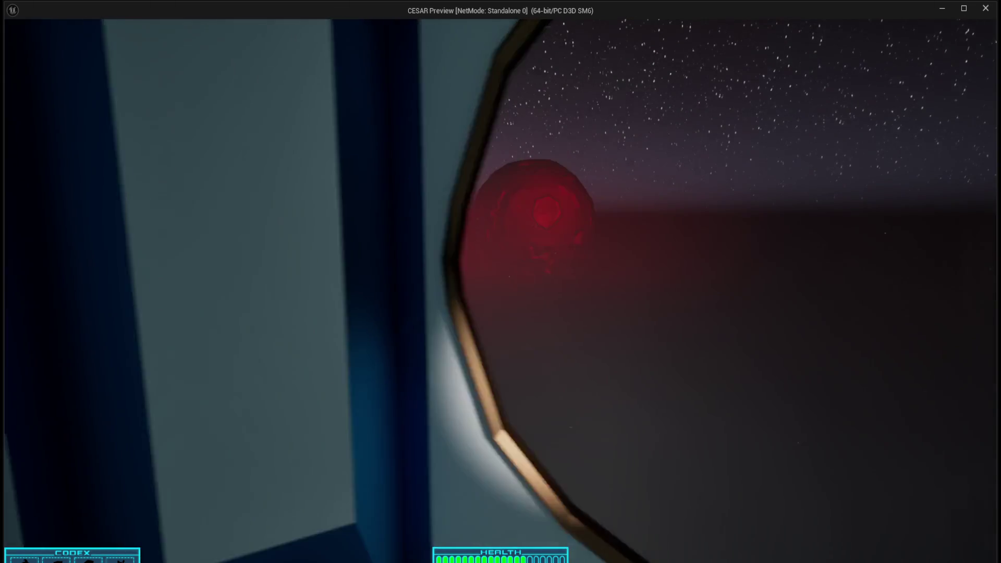
key("Escape")
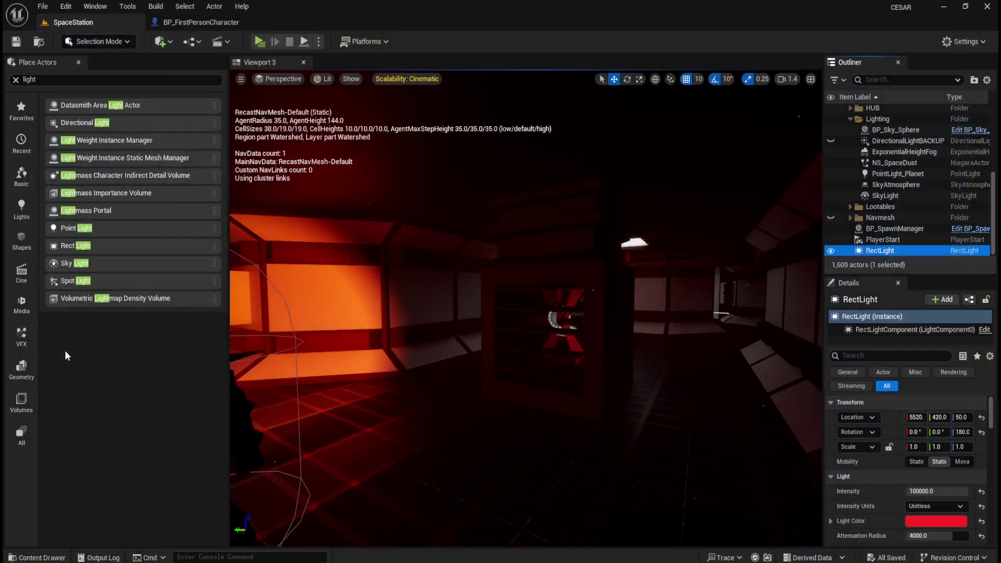
Frame the red RectLight, then select and delete DirectionalLightBACKUP in the Outliner
key("f")
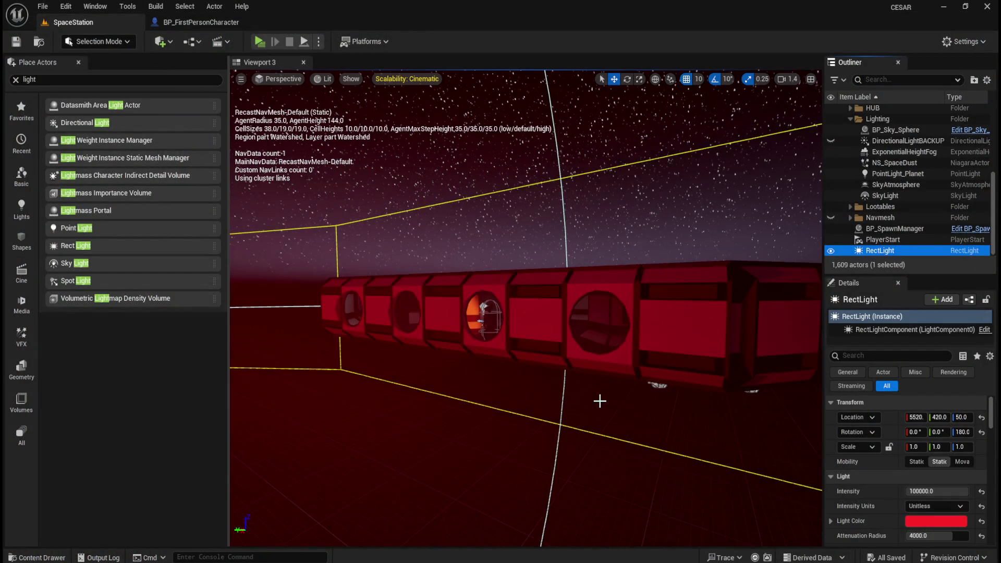
mouse_move(576, 411)
left_mouse_down()
mouse_move(476, 526)
mouse_move(529, 411)
mouse_move(527, 384)
mouse_move(516, 480)
mouse_move(505, 408)
mouse_move(527, 388)
mouse_move(630, 402)
left_mouse_up()
left_click(881, 142)
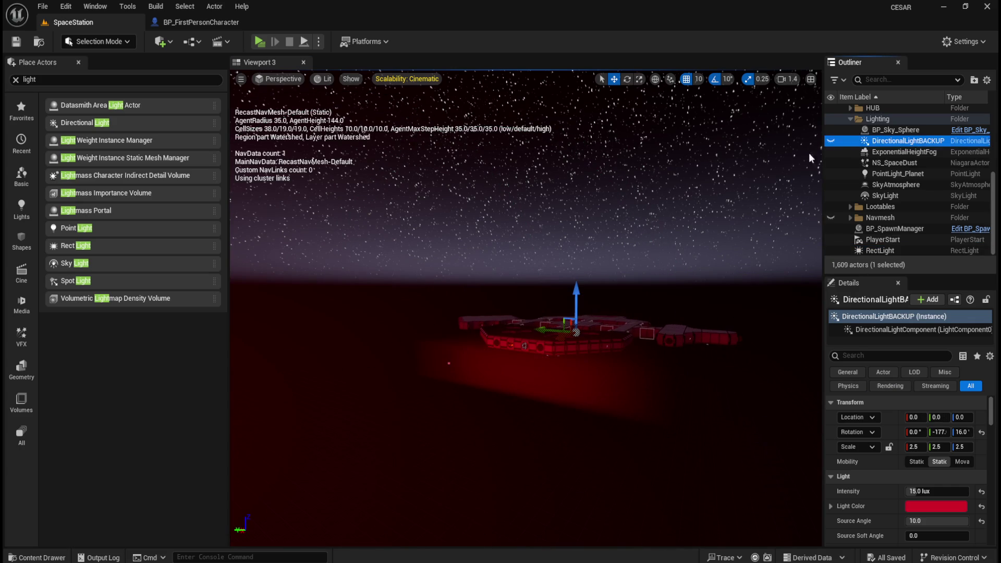
left_click(909, 151)
left_click(910, 141)
key("Delete")
Fly the view closer to the red ship and select the RectLight actor
mouse_move(596, 283)
left_mouse_down()
mouse_move(704, 323)
mouse_move(599, 317)
left_mouse_up()
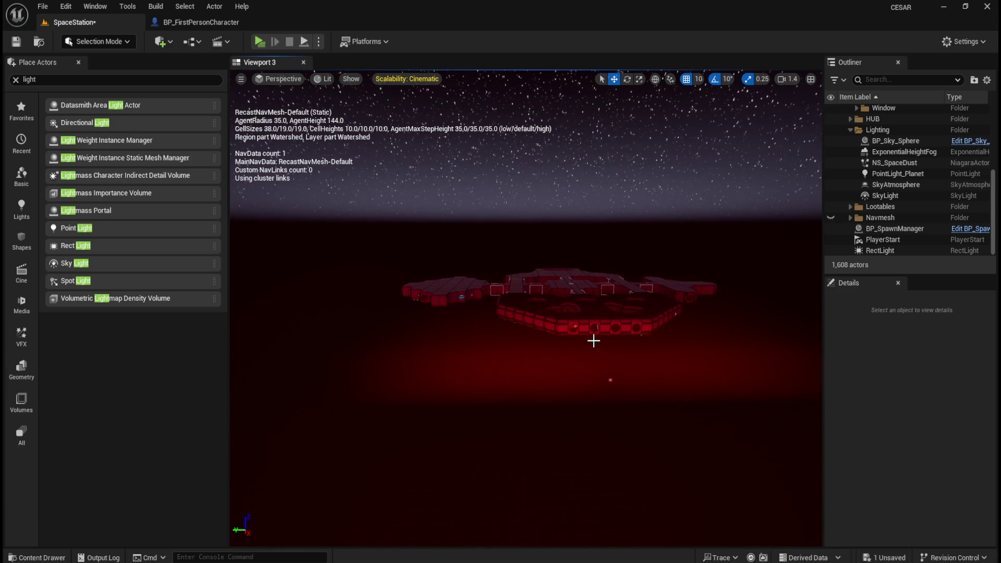
left_click_drag(522, 368, 573, 326)
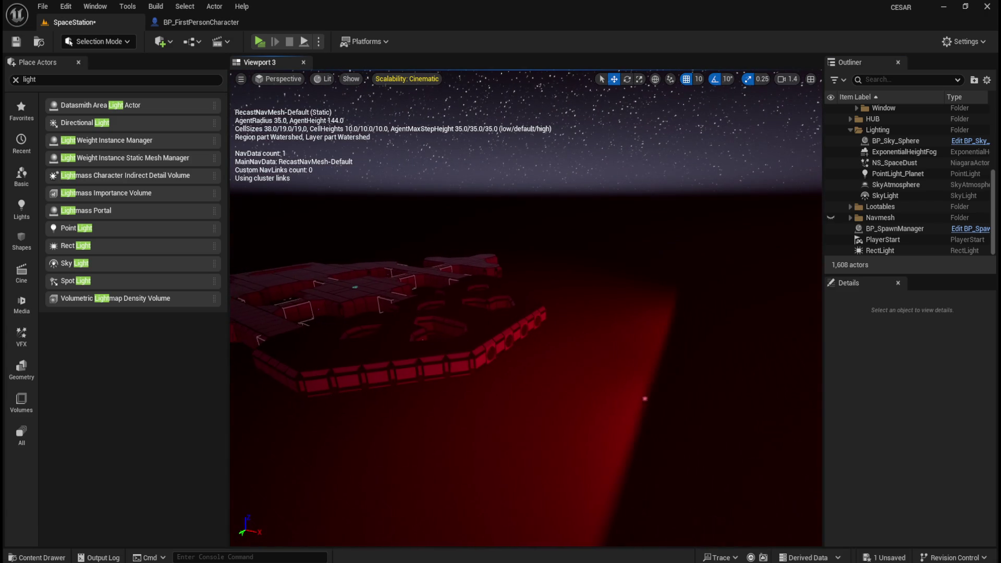
left_click(917, 251)
Alt-drag the RectLight along its Y arrow to create RectLight2 further along the station
mouse_move(669, 297)
left_mouse_down()
mouse_move(695, 303)
mouse_move(641, 286)
mouse_move(655, 282)
left_mouse_up()
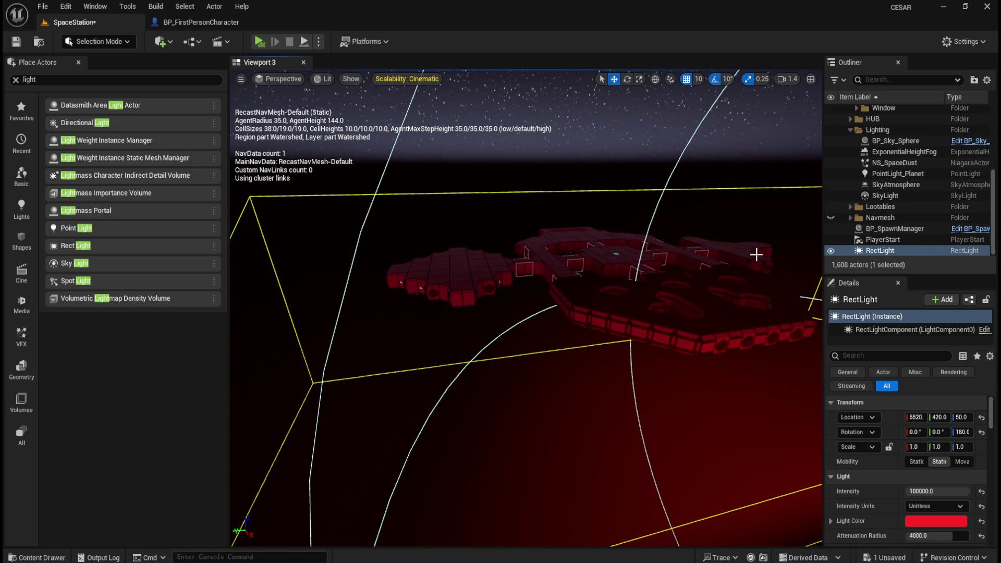
mouse_move(757, 260)
left_mouse_down()
mouse_move(721, 279)
mouse_move(373, 284)
left_mouse_up()
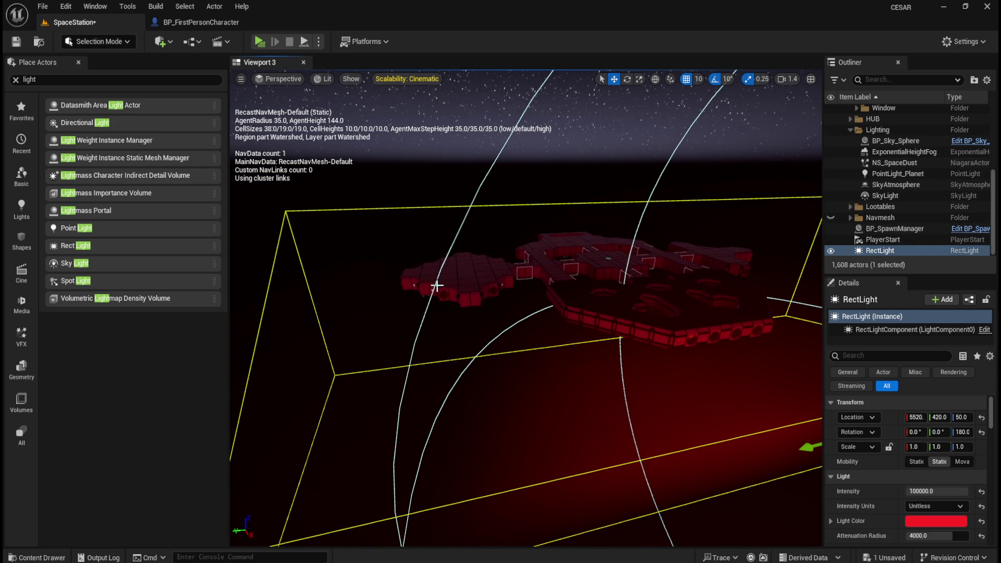
left_click_drag(527, 367, 680, 330)
left_click(882, 240)
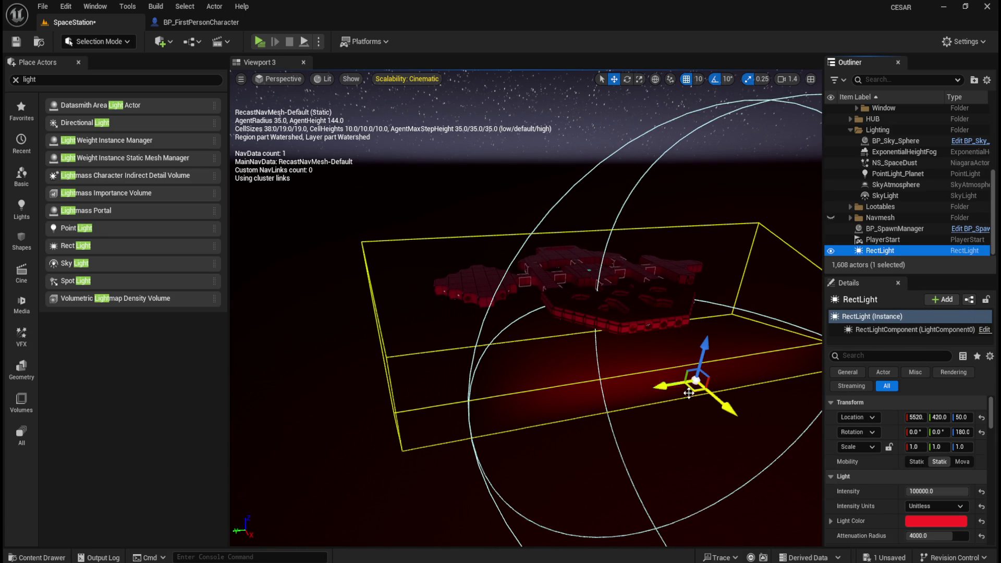
mouse_move(662, 387)
left_mouse_down("alt")
mouse_move(357, 386)
mouse_move(297, 439)
mouse_move(360, 413)
mouse_move(286, 420)
mouse_move(295, 415)
left_mouse_up("alt")
mouse_move(427, 387)
left_mouse_down()
mouse_move(467, 408)
mouse_move(495, 402)
left_mouse_up()
left_click_drag(538, 366, 543, 376)
scroll(541, 371, "up", 1)
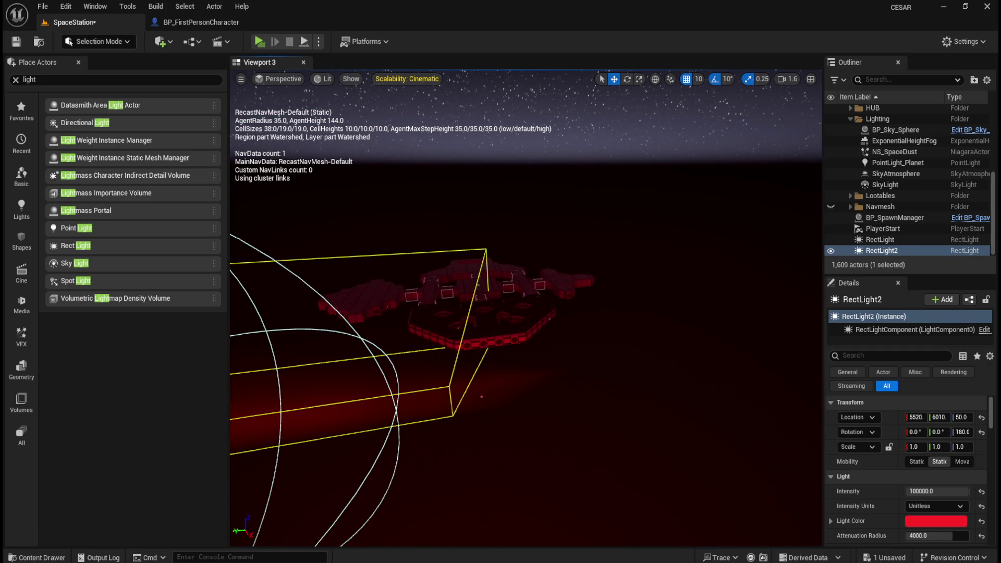
Duplicate the original RectLight toward the station's other end as RectLight3, and save the level
left_click(481, 395)
left_click_drag(633, 434, 676, 427)
left_click_drag(584, 435, 308, 430)
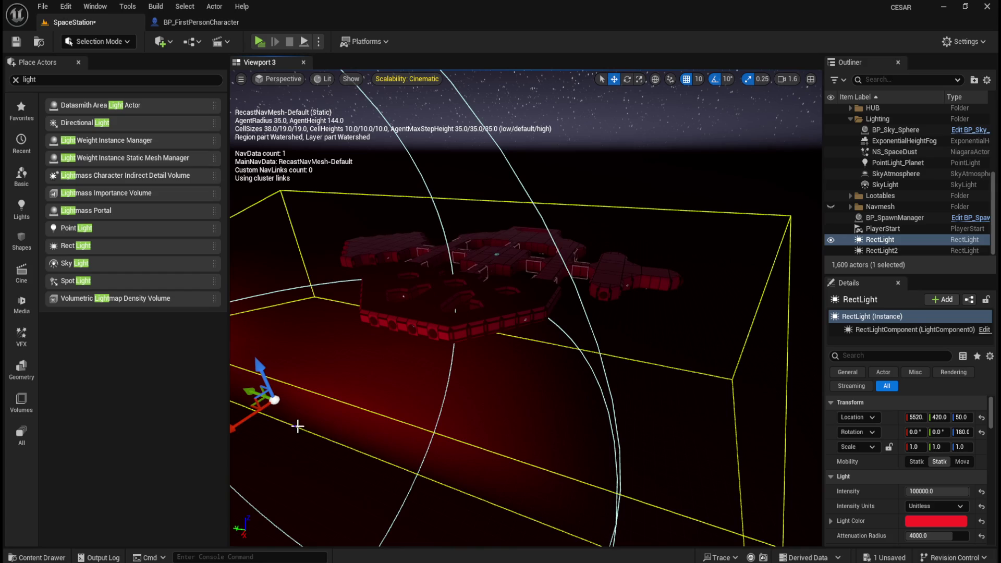
mouse_move(250, 391)
left_mouse_down("alt")
mouse_move(384, 436)
mouse_move(749, 476)
mouse_move(767, 488)
mouse_move(599, 364)
mouse_move(627, 378)
left_mouse_up("alt")
left_click(17, 41)
Launch the standalone preview, walk through the glass door into the lab, and circle the creature tank
left_click(259, 44)
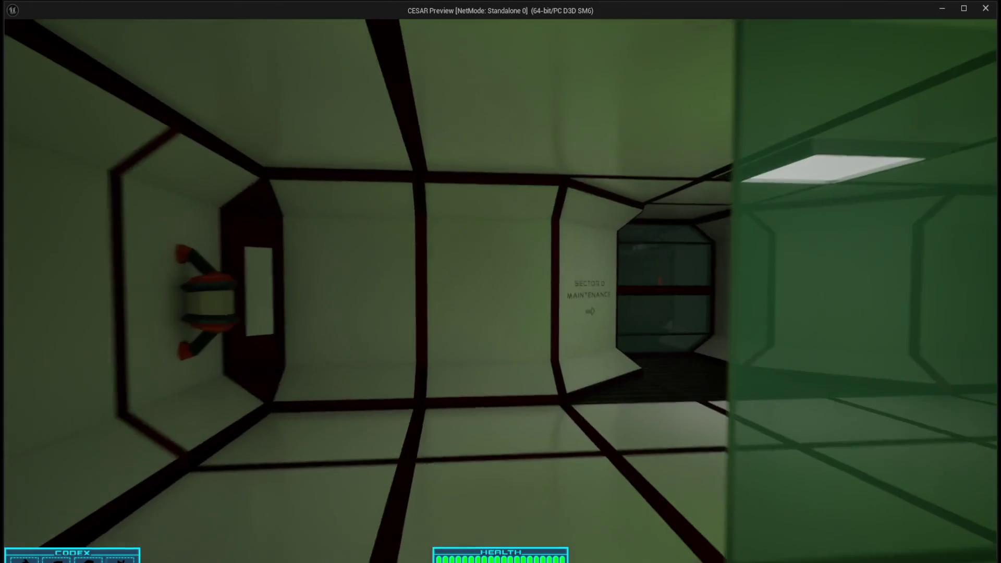
key("w")
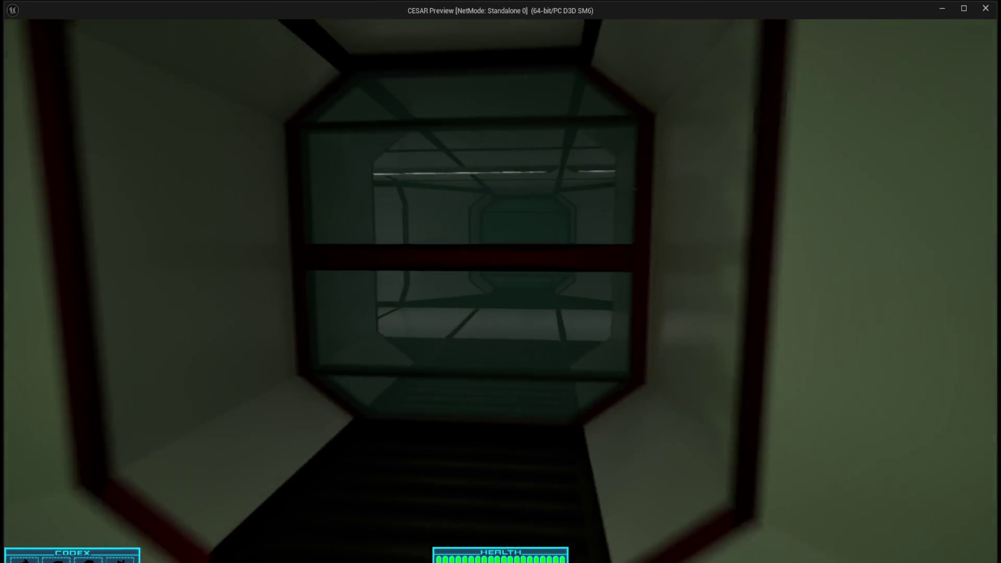
key("w")
key("w")
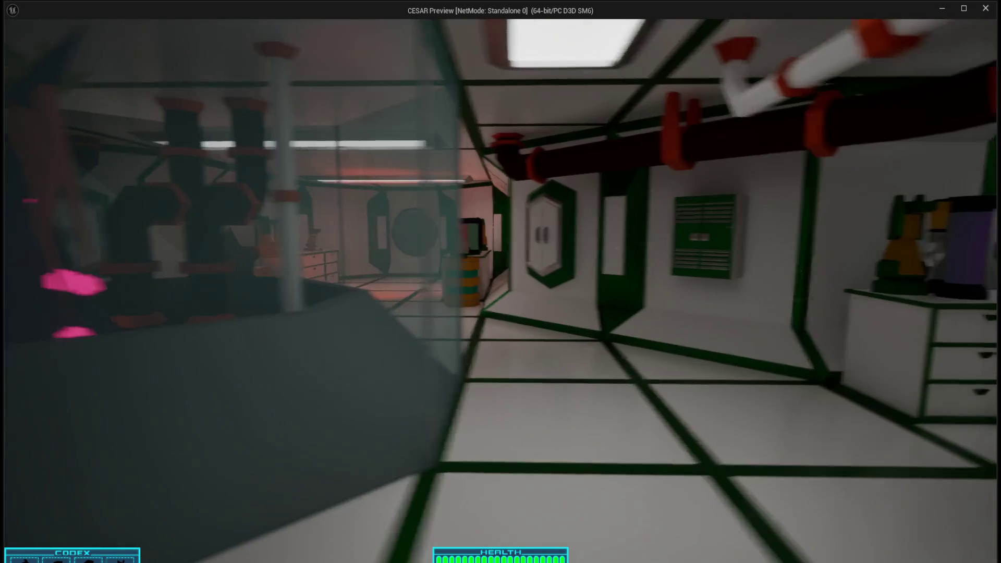
key("w")
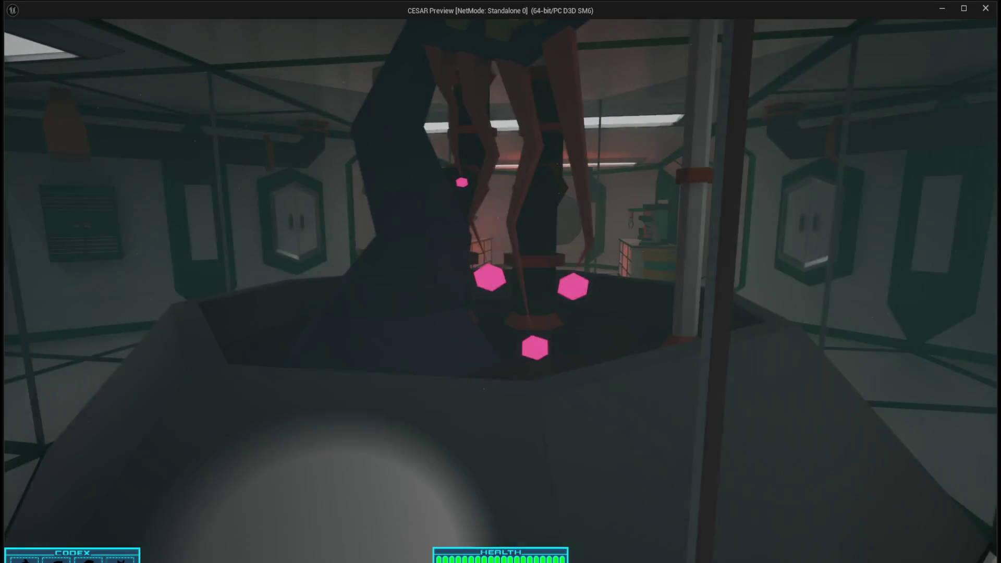
key("a")
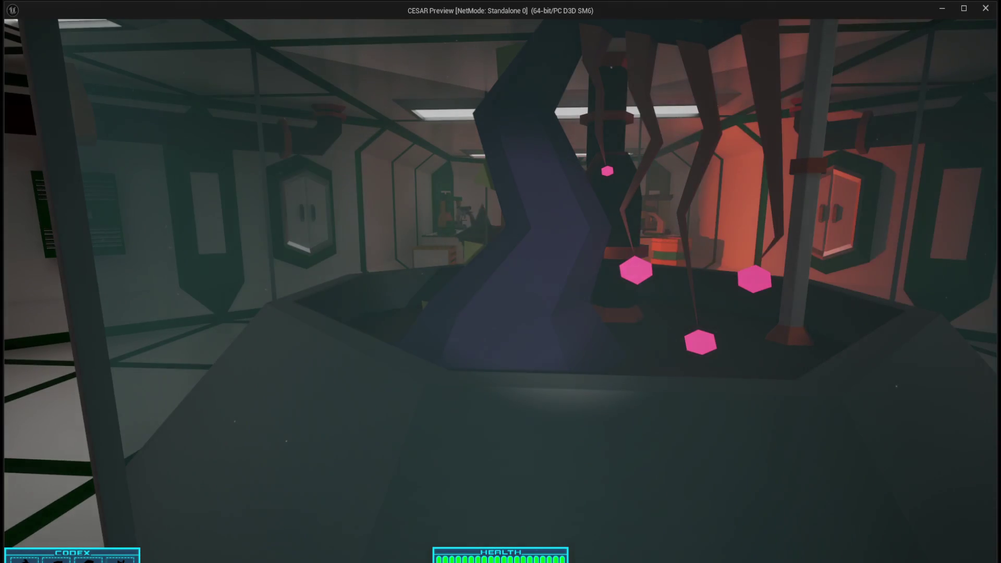
key("a")
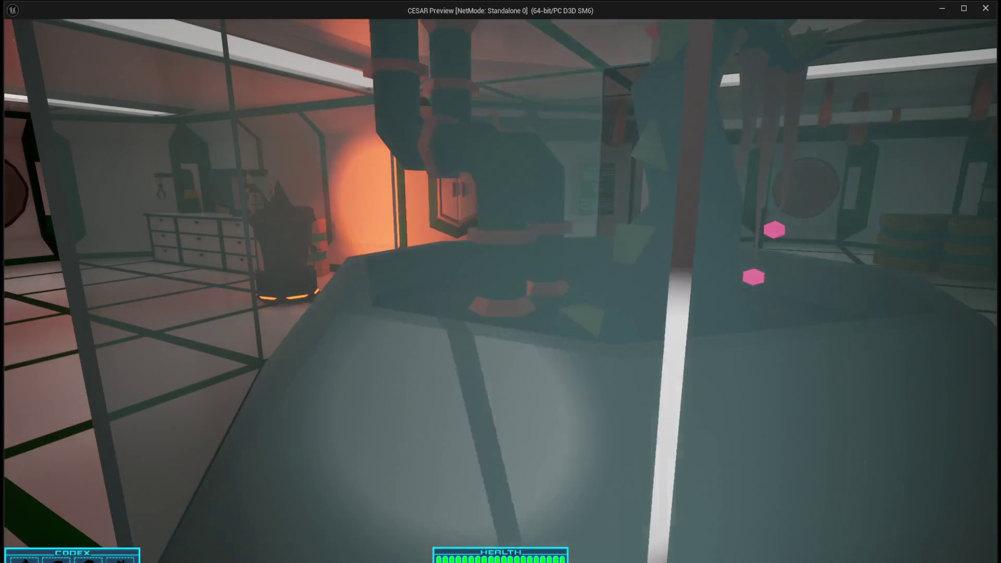
key("a")
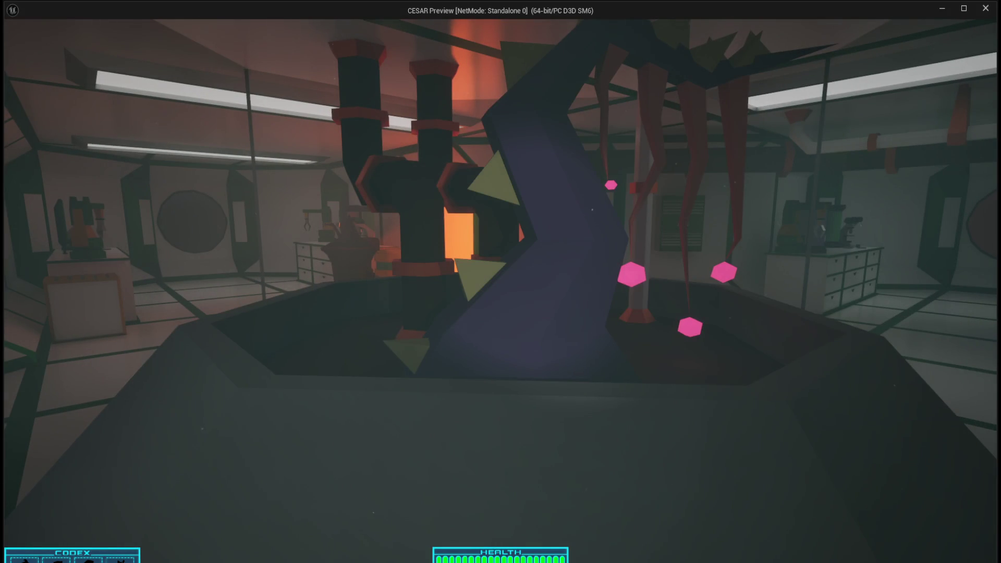
key("a")
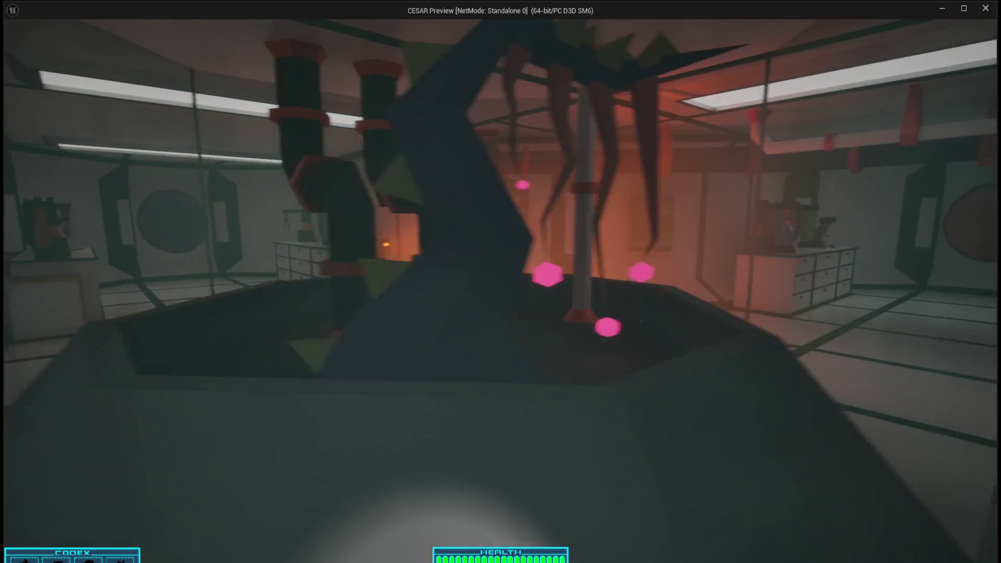
key("a")
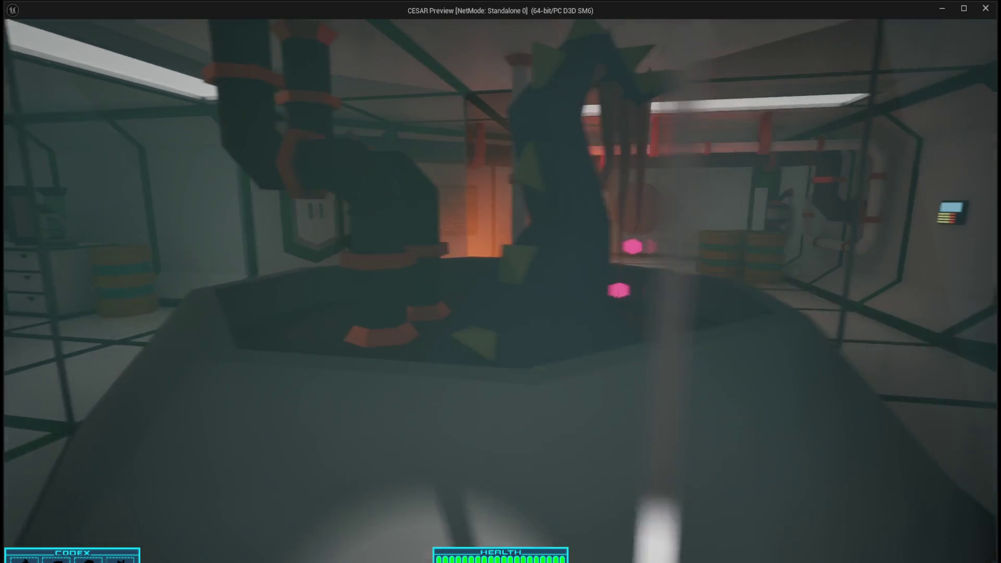
key("a")
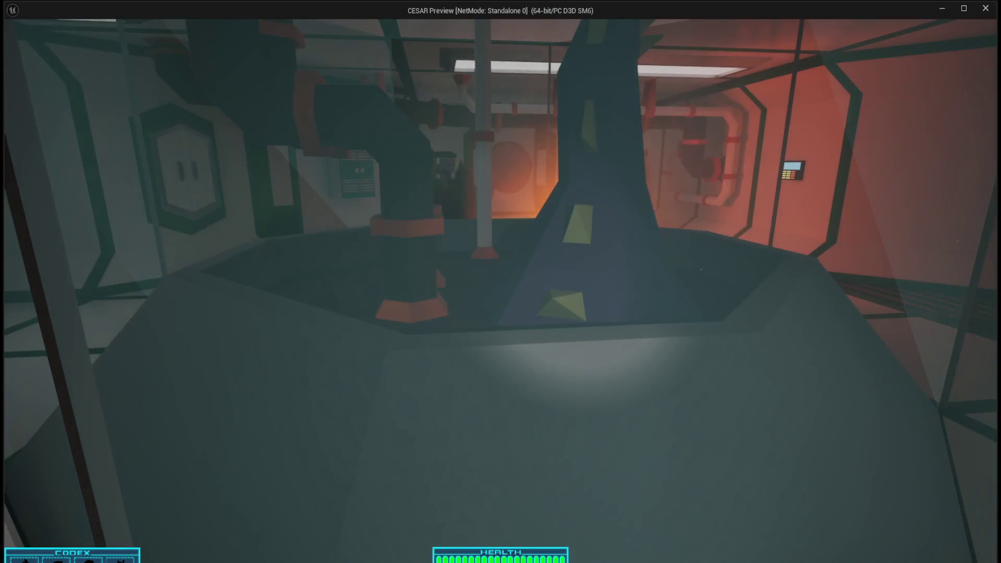
key("a")
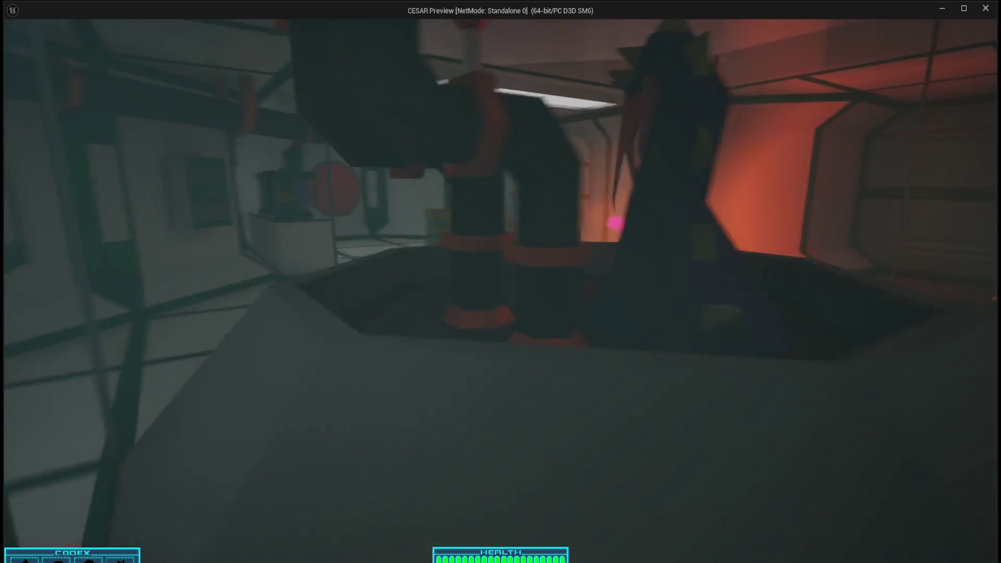
key("a")
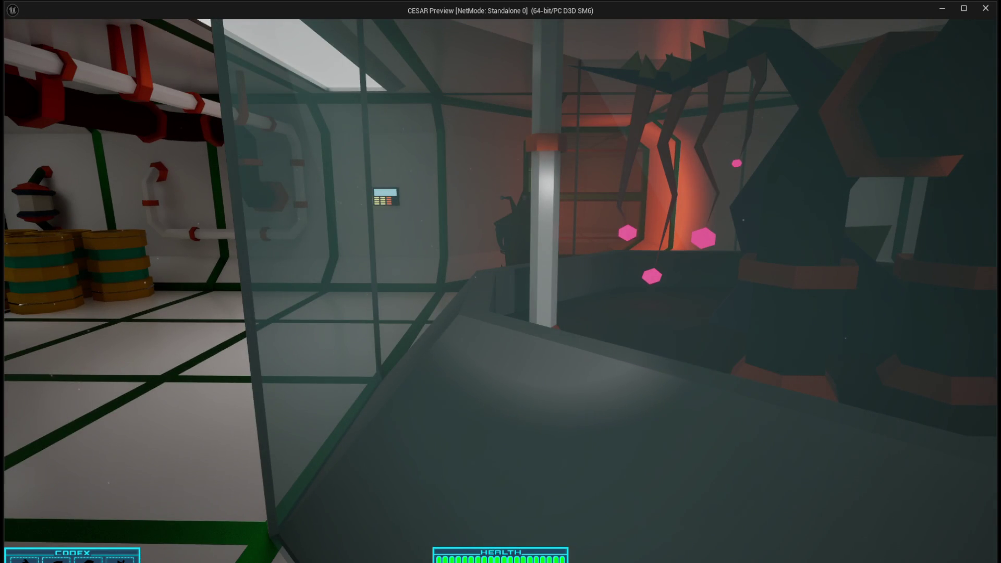
key("a")
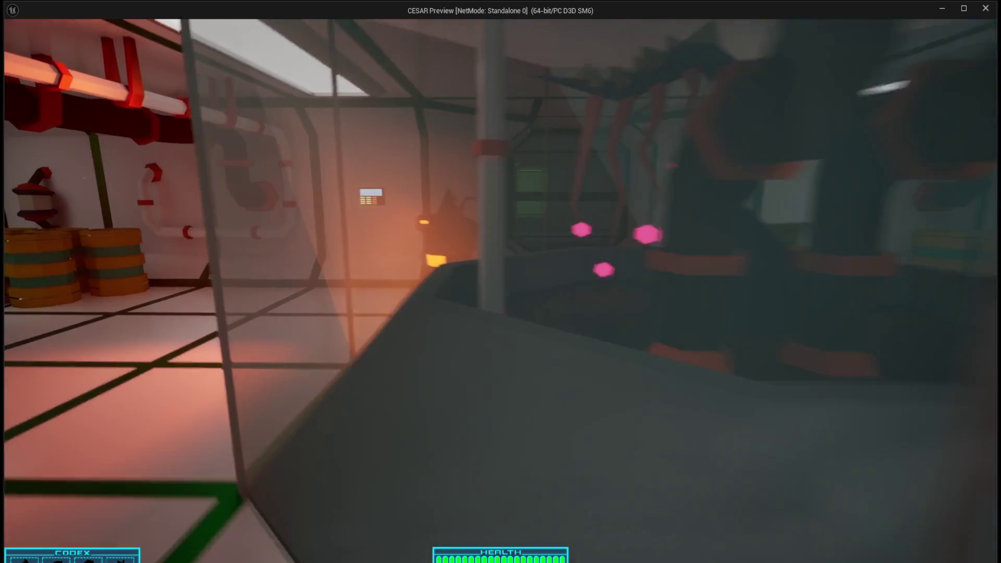
Move into the porthole room and view the red planet through the porthole
key("d")
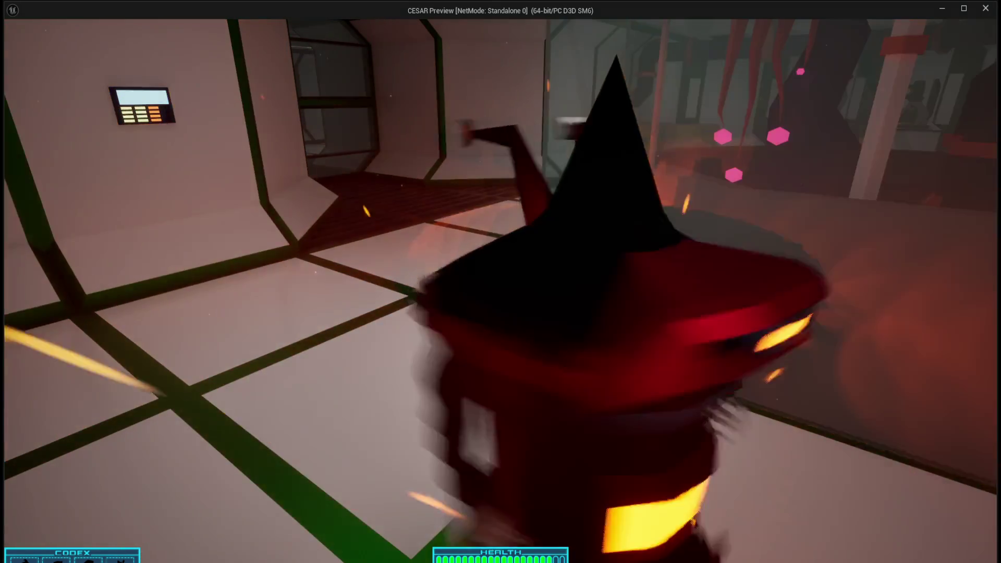
key("a")
key("w")
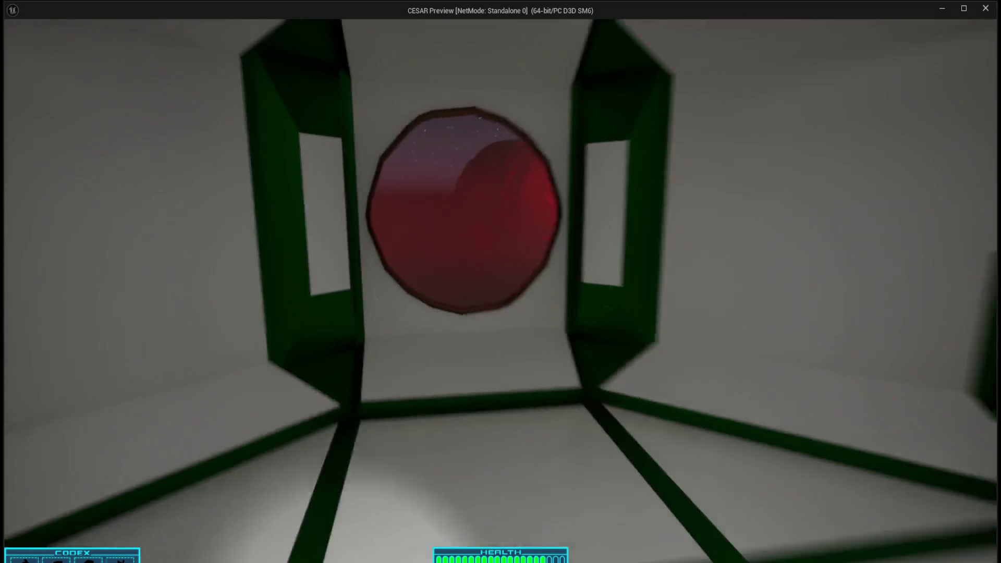
key("a")
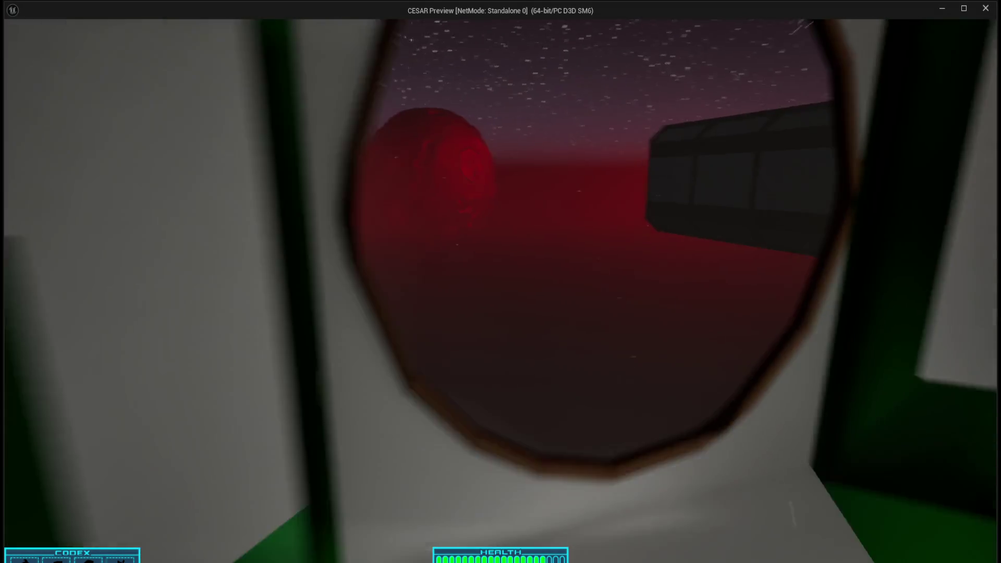
key("d")
key("s")
key("a")
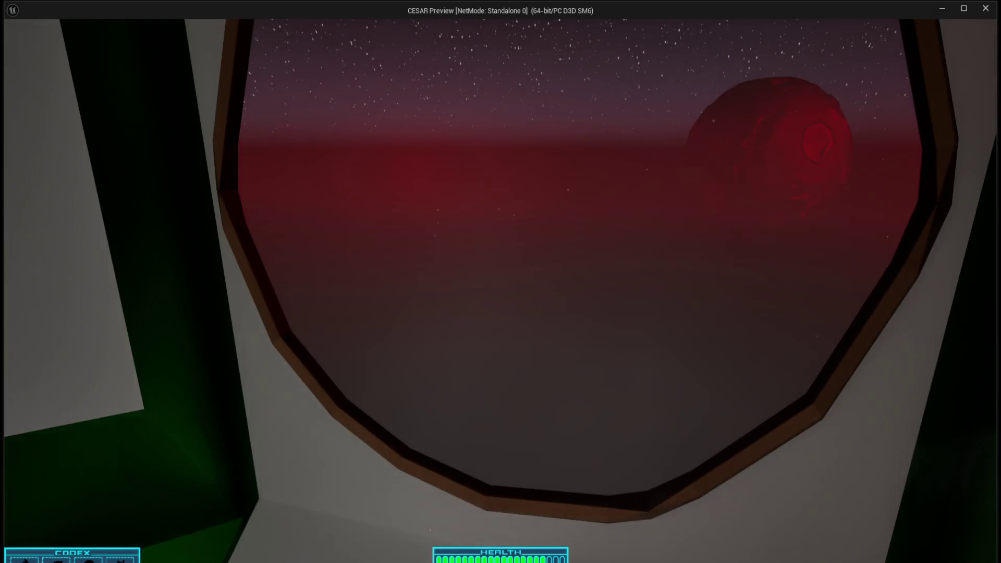
key("a")
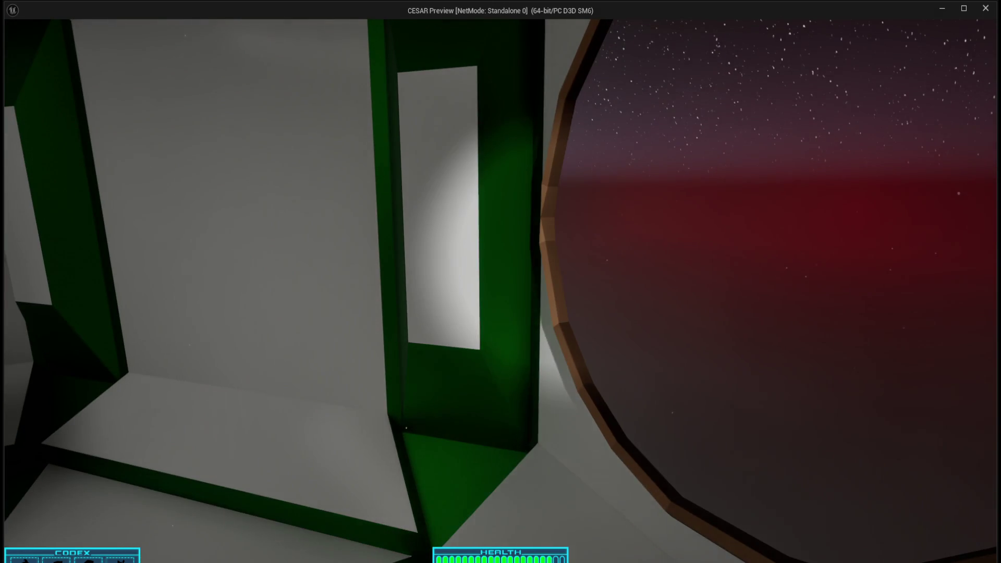
key("w")
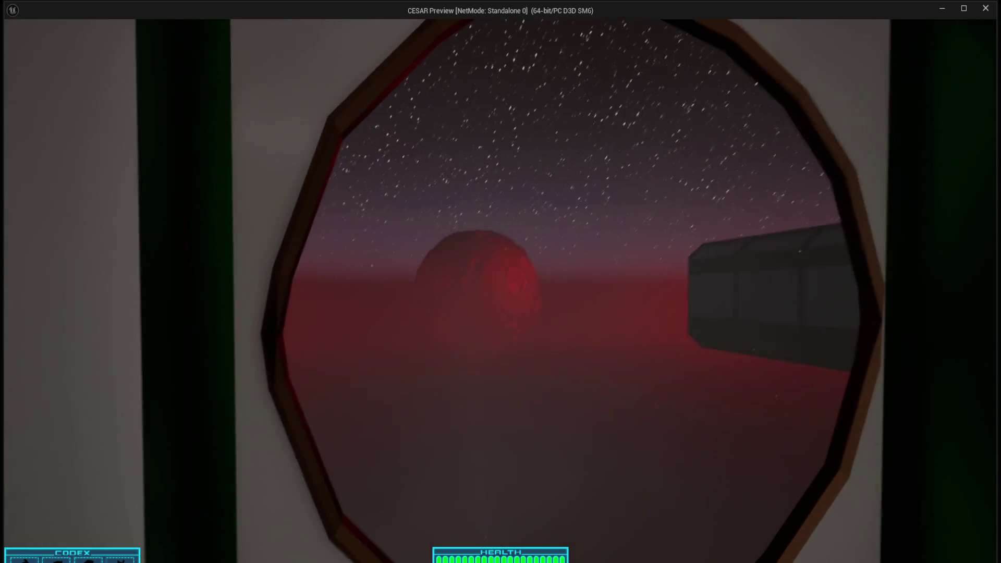
Walk downstairs past the Sector C Atrium into the lounge and view its porthole
key("w")
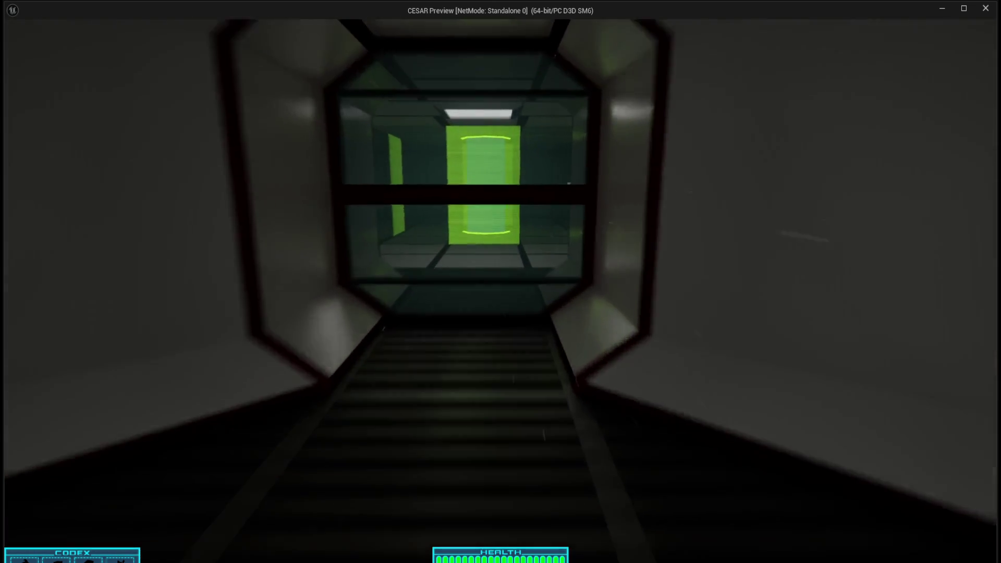
key("w")
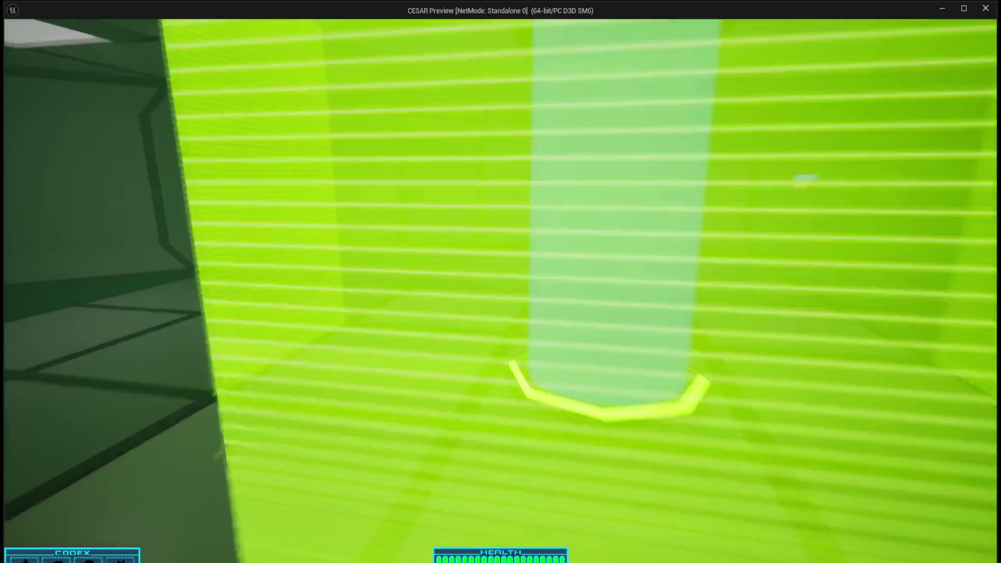
key("w")
key("w")
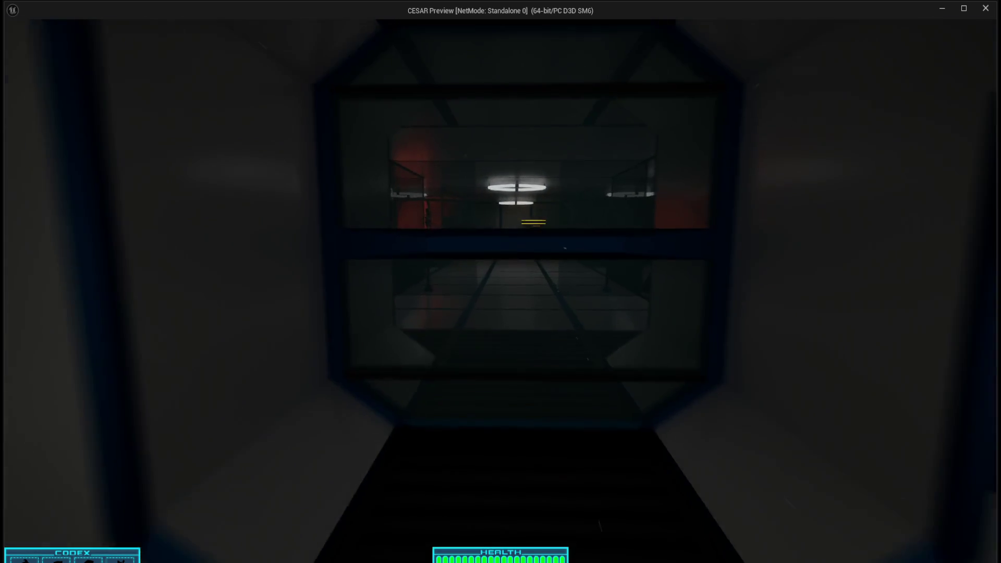
key("w")
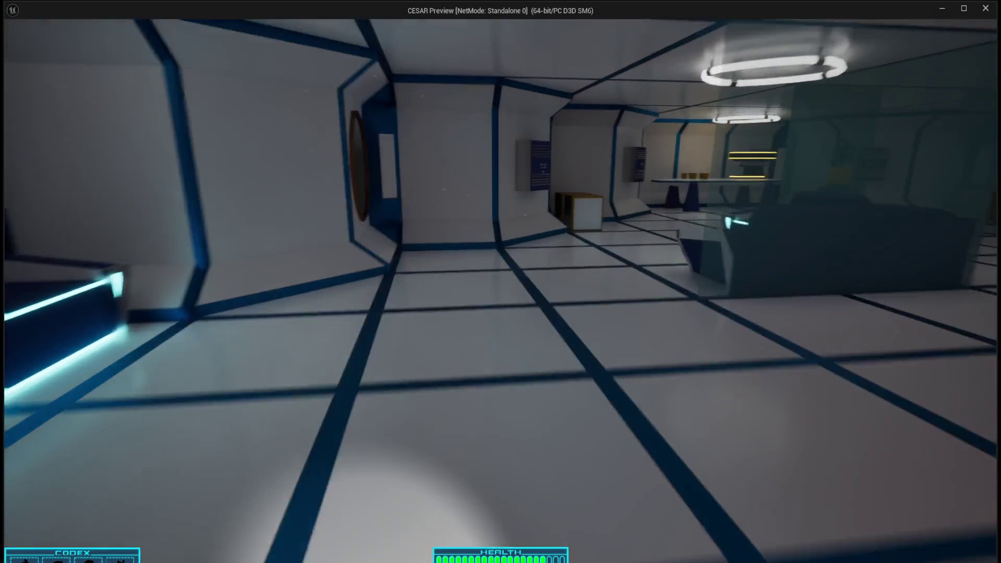
key("w")
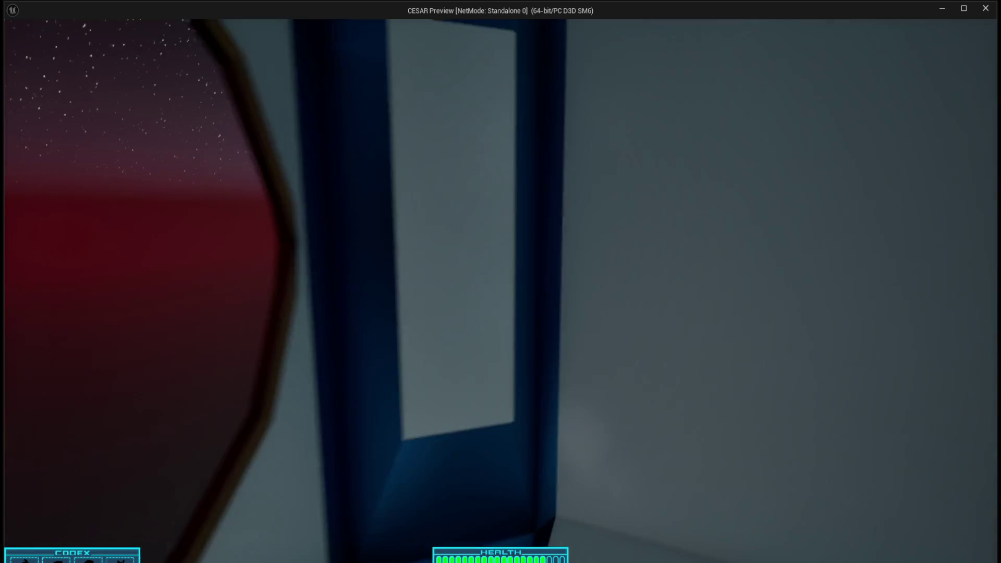
key("w")
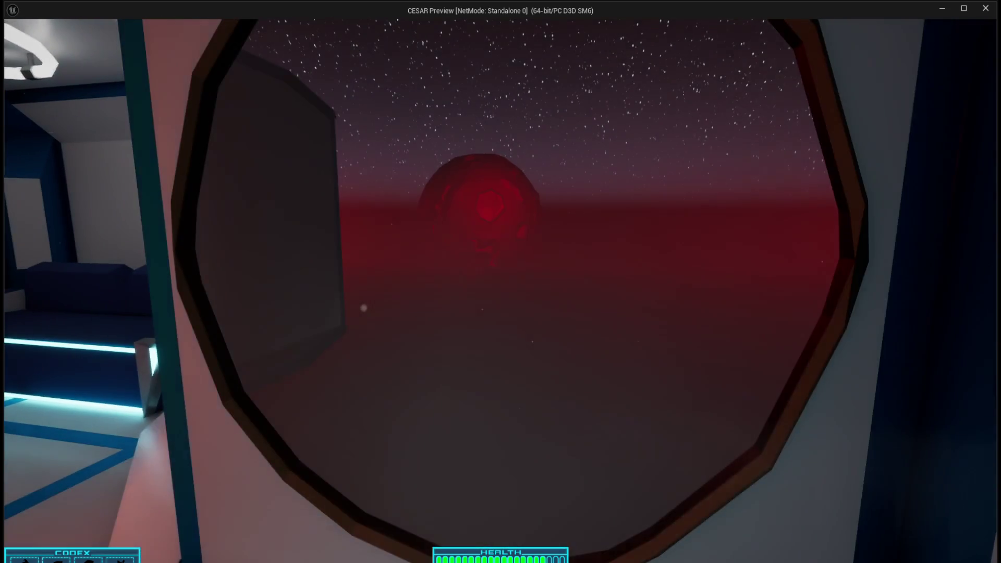
key("w")
key("w")
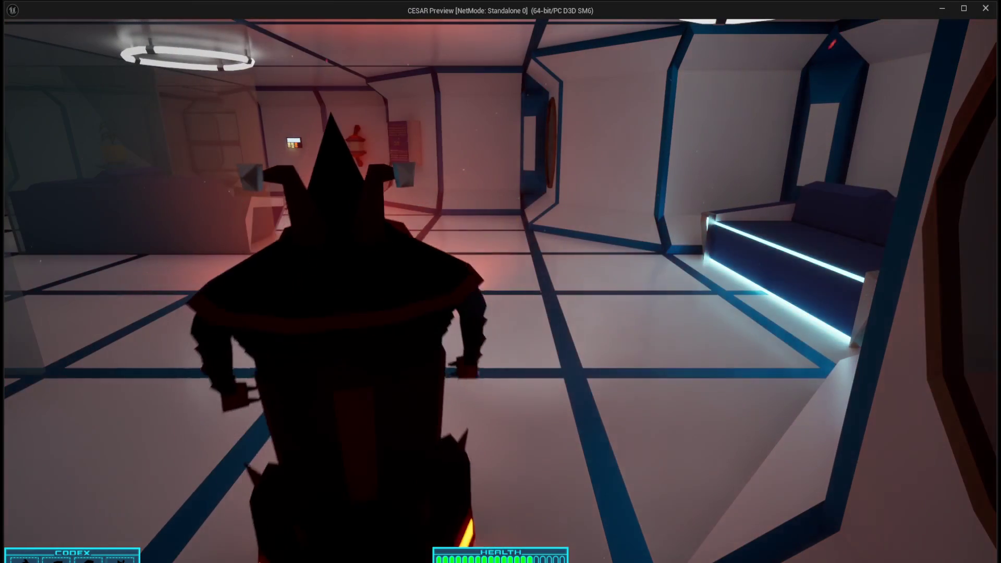
key("w")
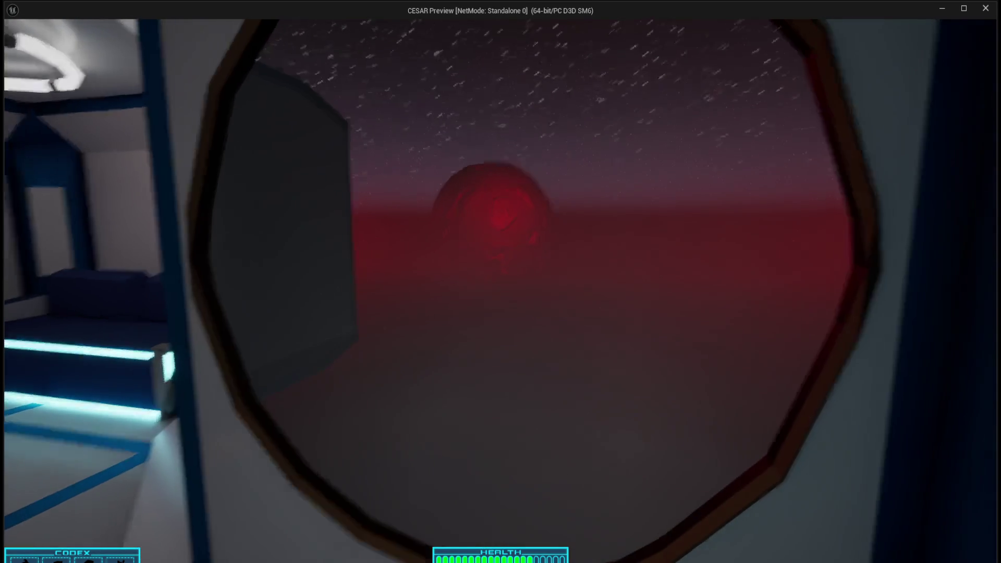
key("s")
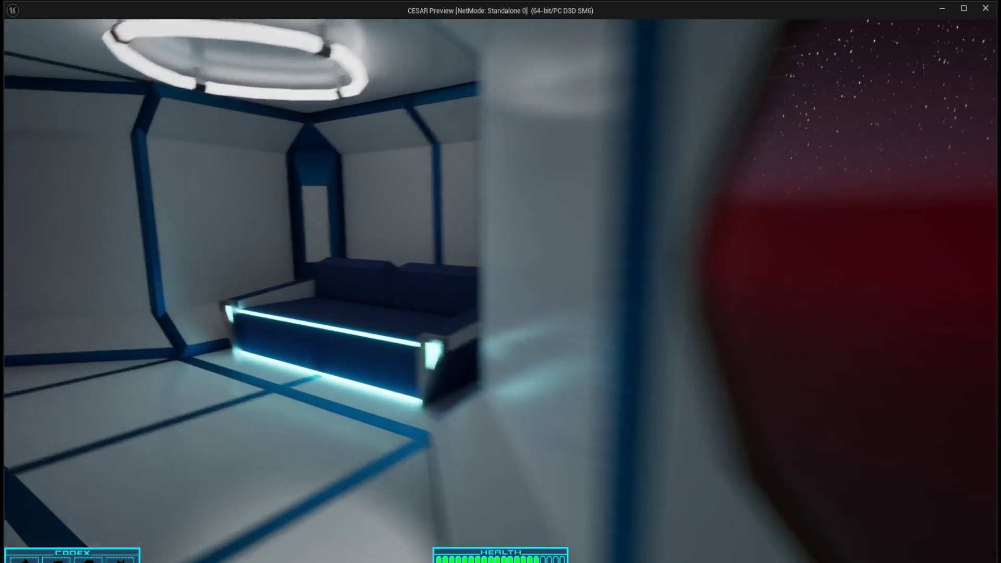
Head down the orange-lit corridor, open the orange door, and end the playtest
key("w")
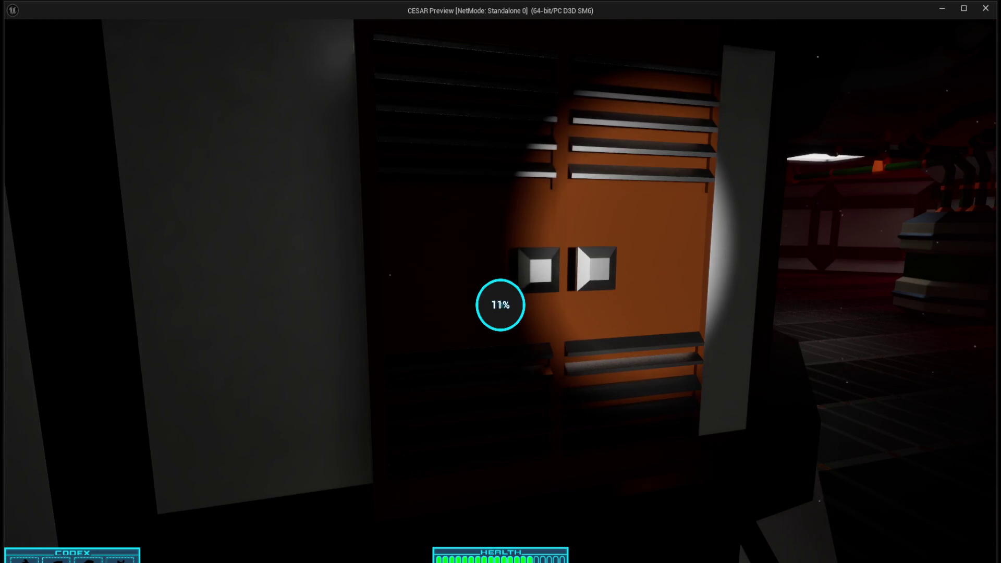
key("w")
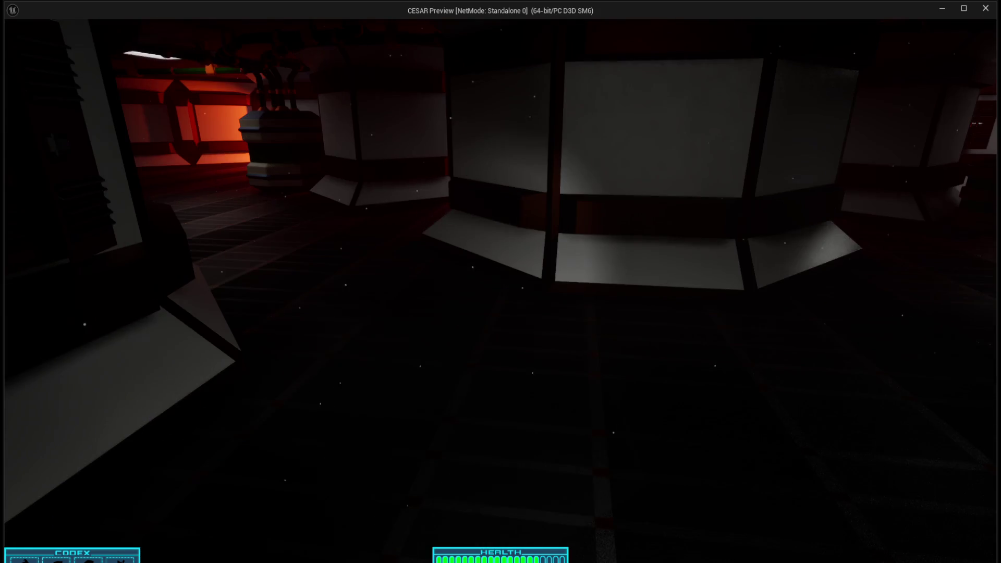
key("Escape")
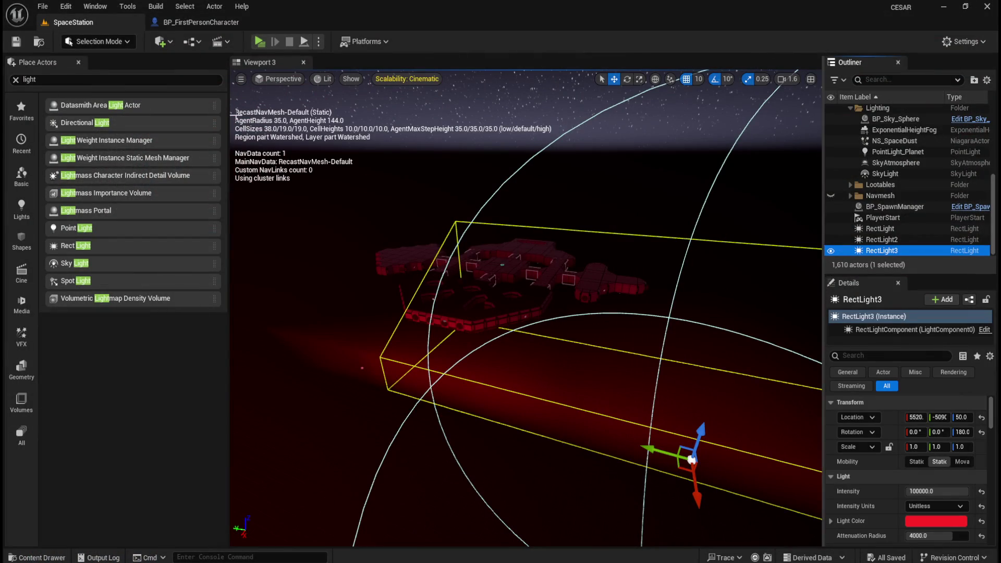
left_click(43, 7)
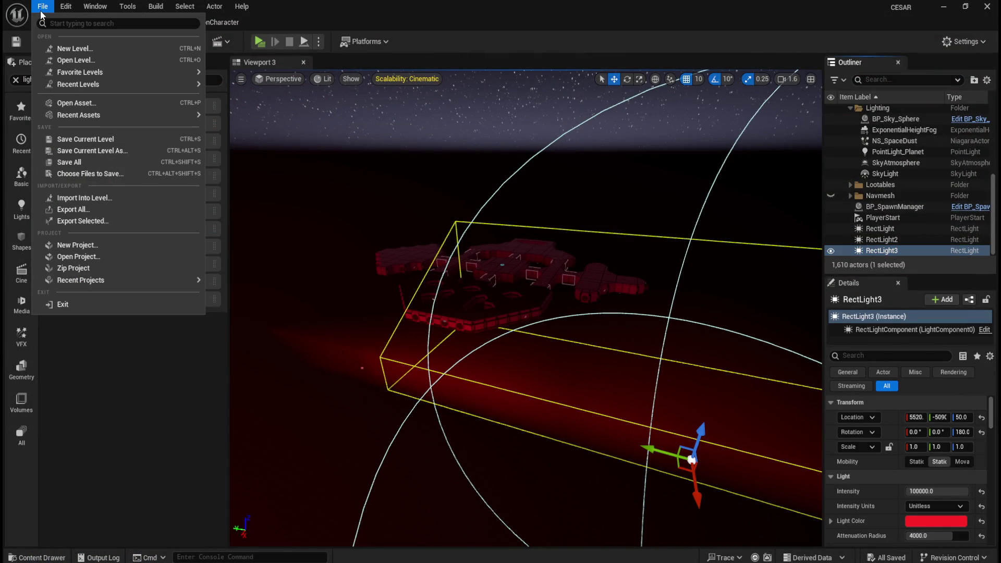
left_click(65, 162)
left_click(890, 229, "shift")
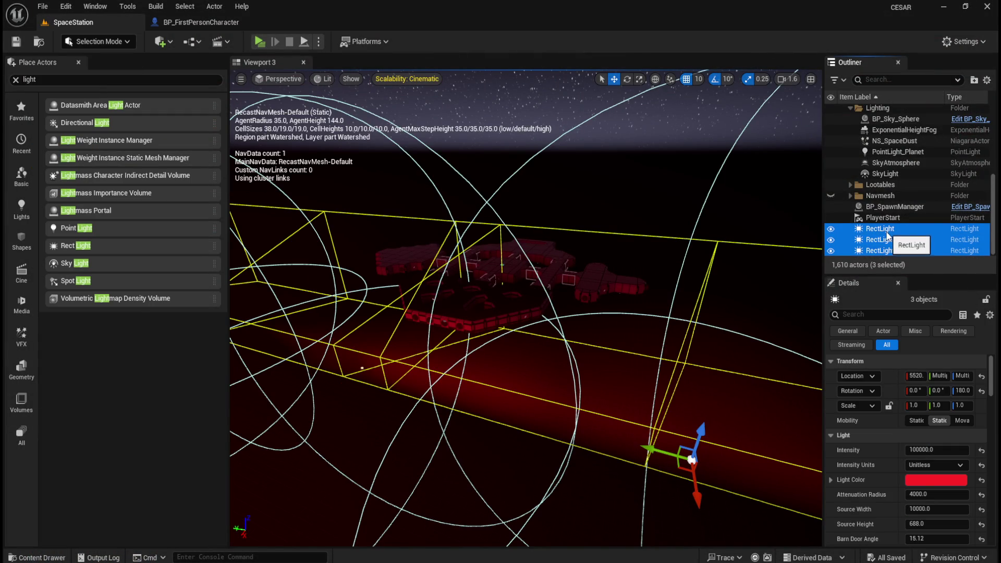
left_click(889, 232)
left_click(891, 233)
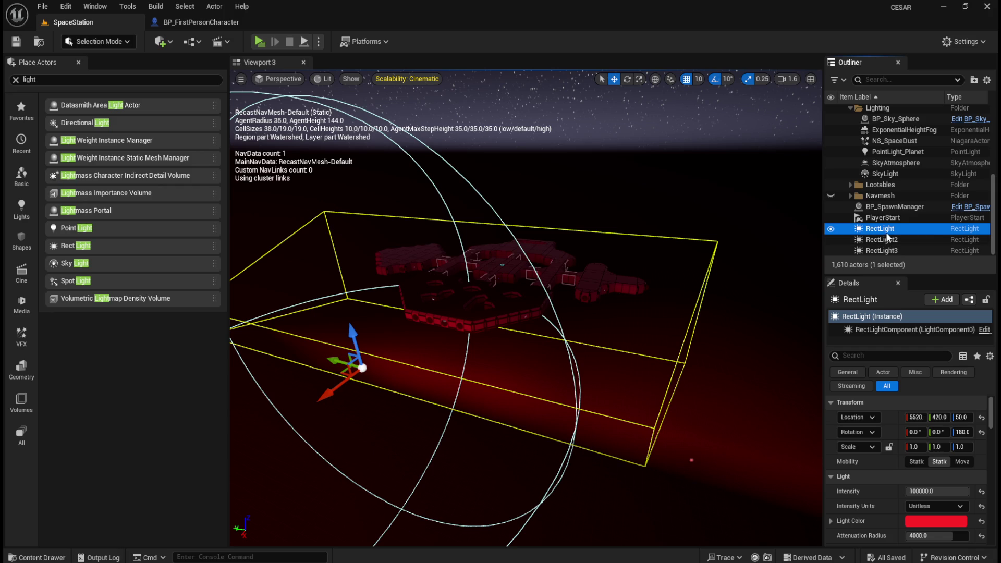
left_click(907, 231)
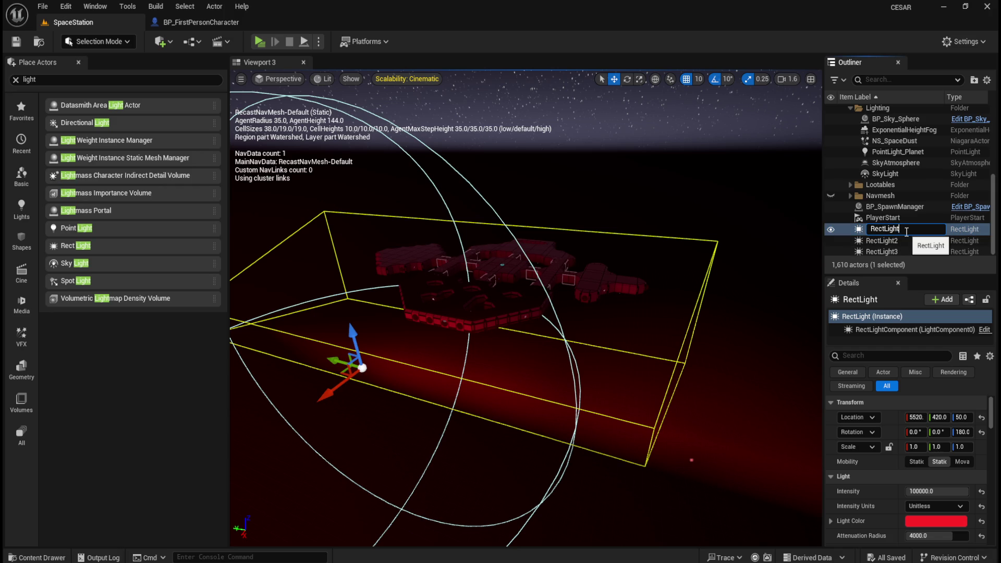
key("Return")
key("Down")
key("Down")
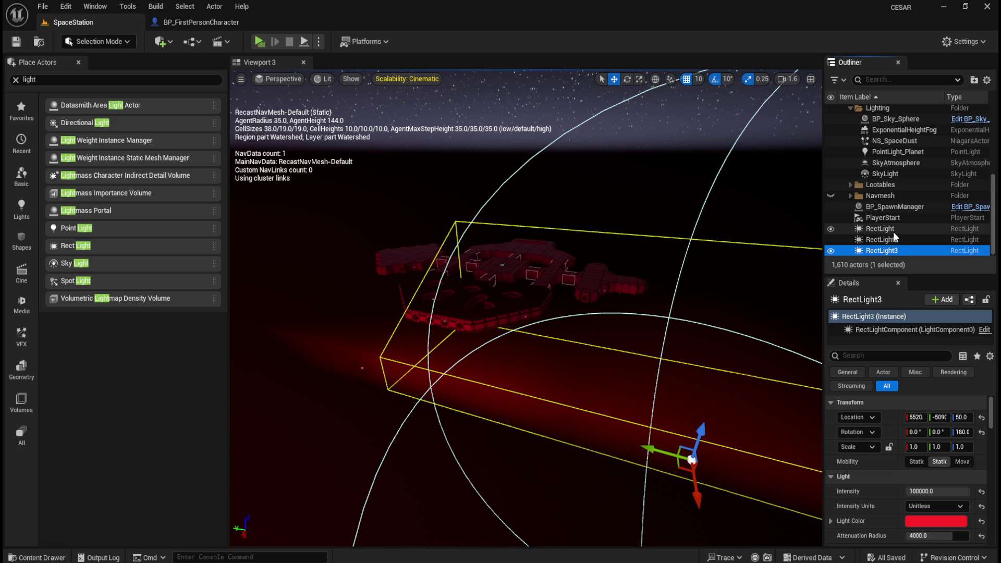
key("Up")
key("Up")
left_click(889, 251, "shift")
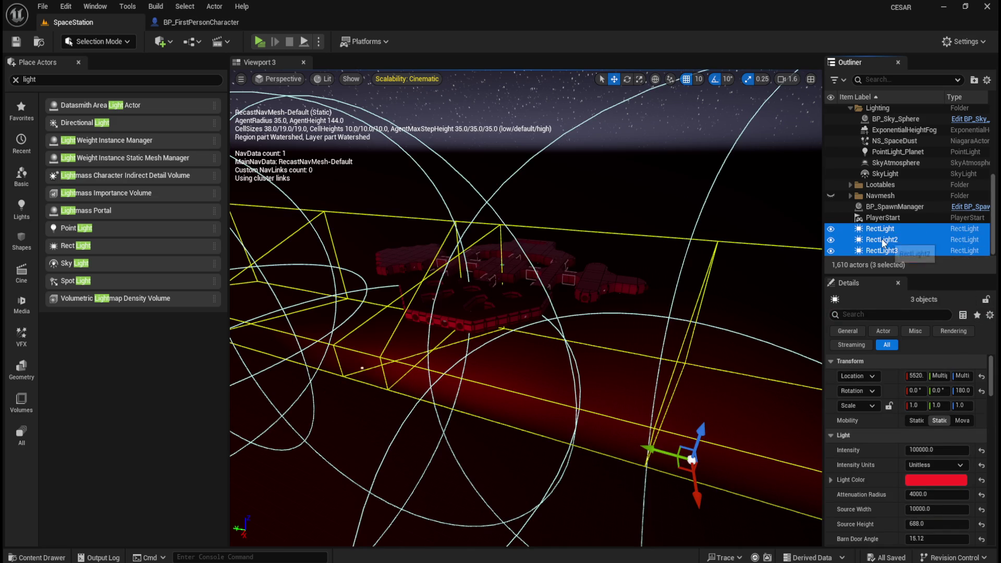
left_click(880, 240)
mouse_move(552, 195)
left_mouse_down()
mouse_move(631, 188)
mouse_move(648, 314)
left_mouse_up()
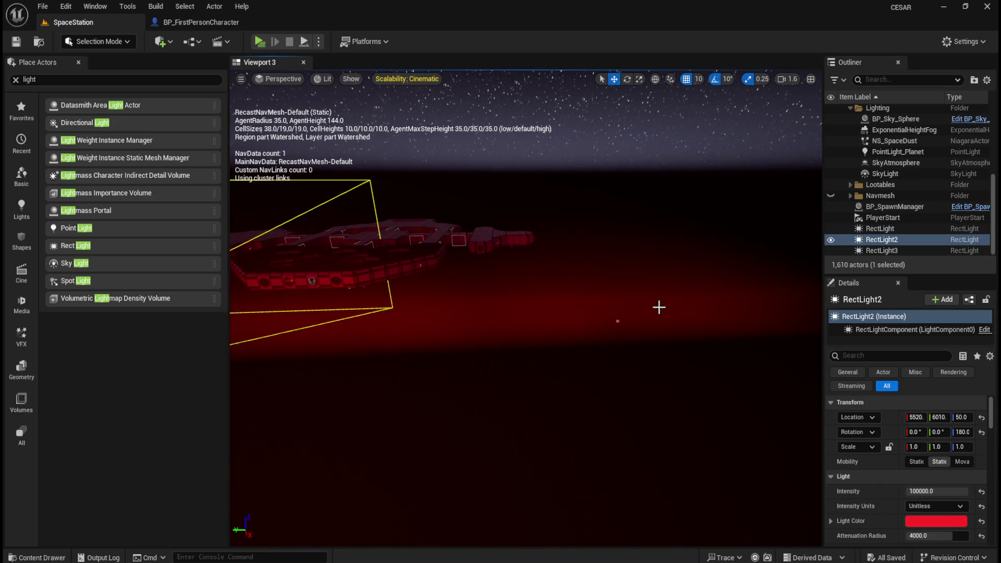
Focus RectLight2 and slide it along its Y axis to position 6270
key("f")
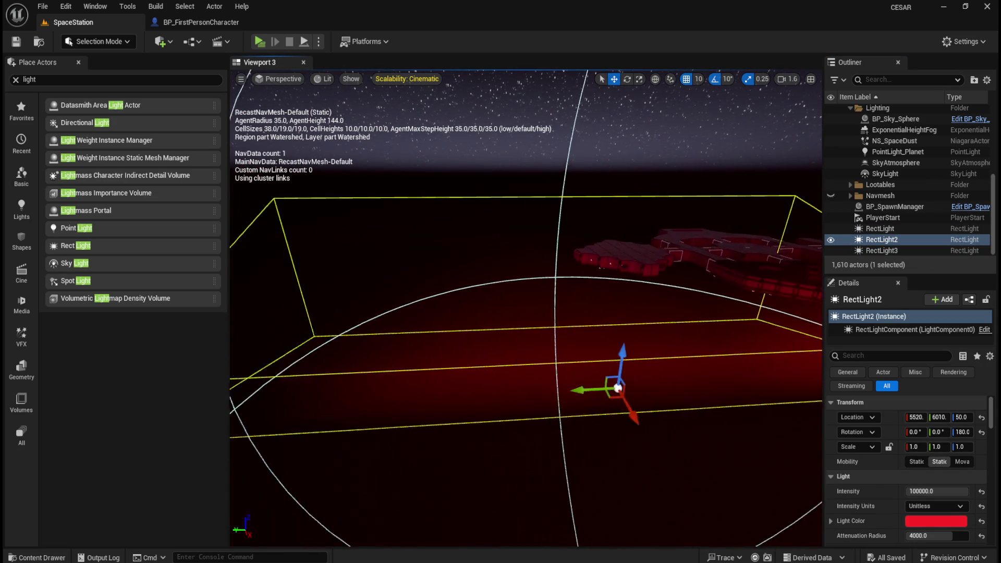
left_click_drag(605, 286, 662, 289)
mouse_move(336, 375)
left_mouse_down()
mouse_move(275, 366)
mouse_move(319, 358)
mouse_move(295, 365)
mouse_move(308, 359)
left_mouse_up()
left_click_drag(471, 301, 710, 327)
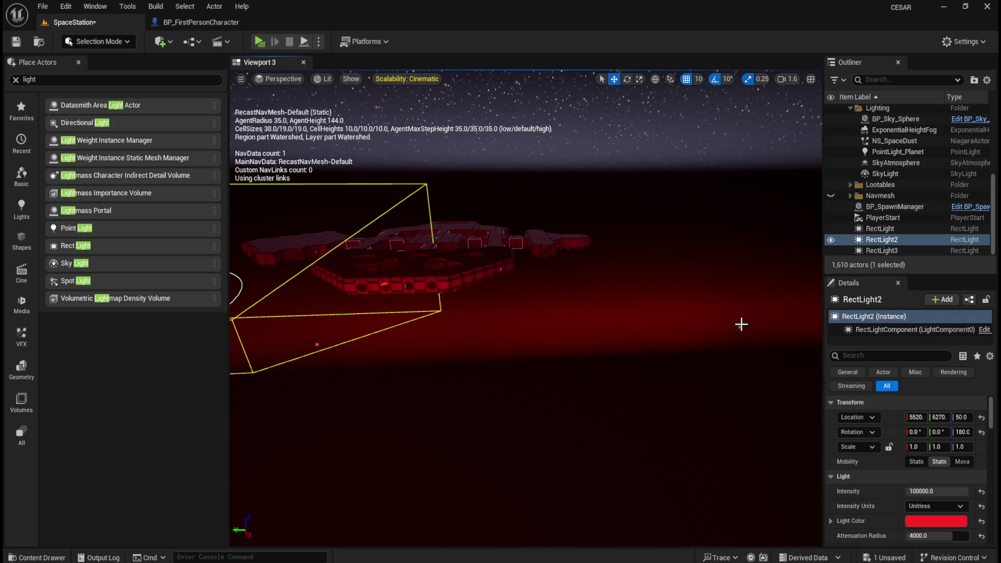
Focus RectLight3 and slide it to a new spot along its Y axis
double_click(881, 250)
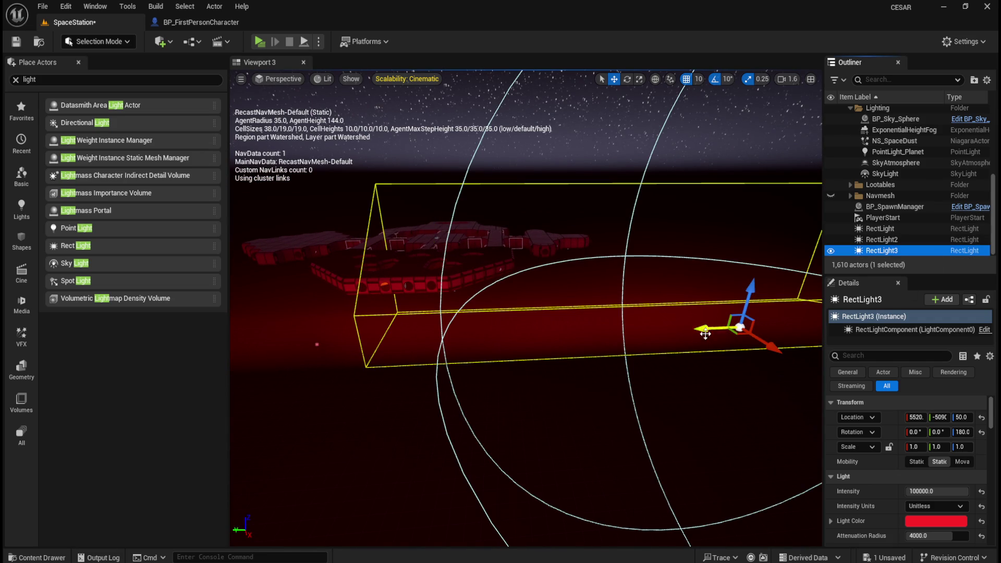
mouse_move(705, 332)
left_mouse_down()
mouse_move(667, 329)
mouse_move(754, 329)
mouse_move(678, 325)
mouse_move(726, 327)
mouse_move(696, 329)
left_mouse_up()
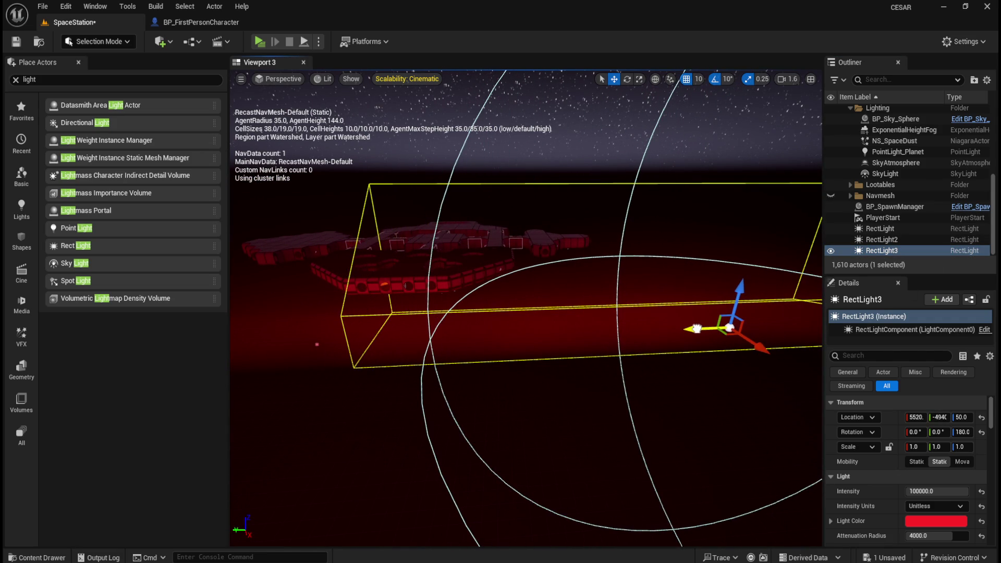
scroll(609, 284, "down", 2)
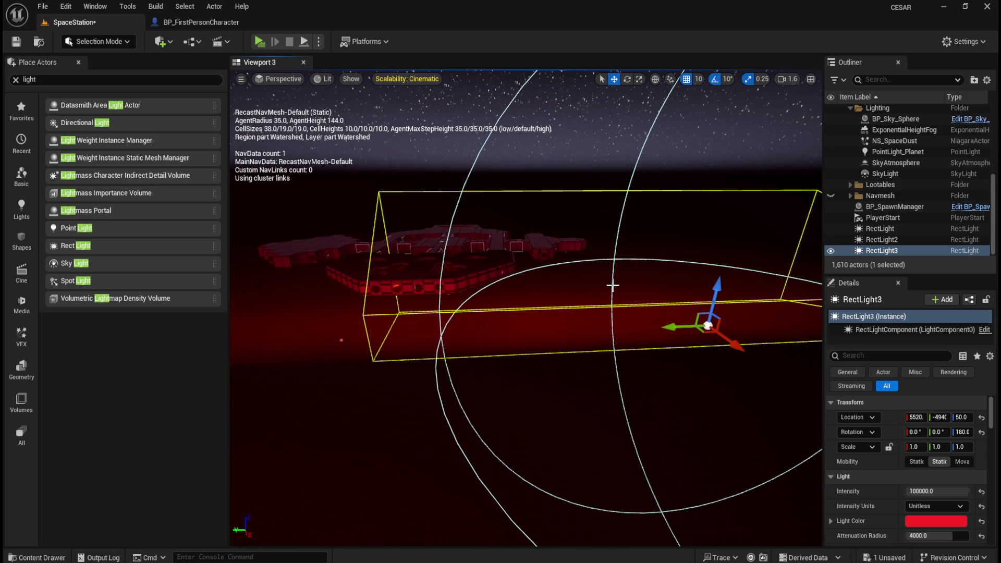
Select all three RectLights and nest them under NS_SpaceDust in the Outliner
left_click(880, 228)
left_click(883, 250, "shift")
left_click_drag(888, 239, 887, 139)
double_click(882, 250)
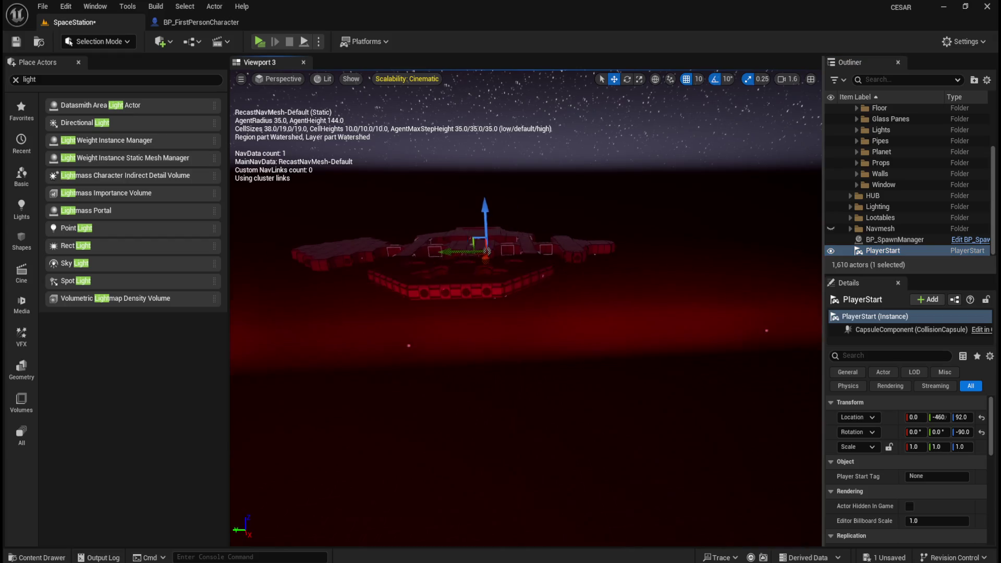
left_click_drag(454, 207, 396, 198)
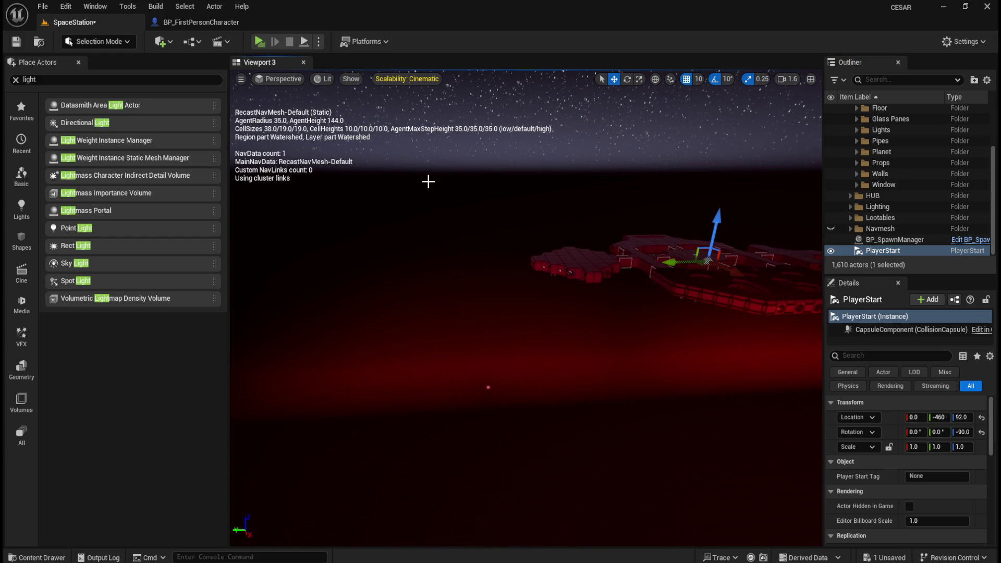
left_click(43, 6)
Use Save All to save every modified asset, including the repositioned RectLights
left_click(73, 163)
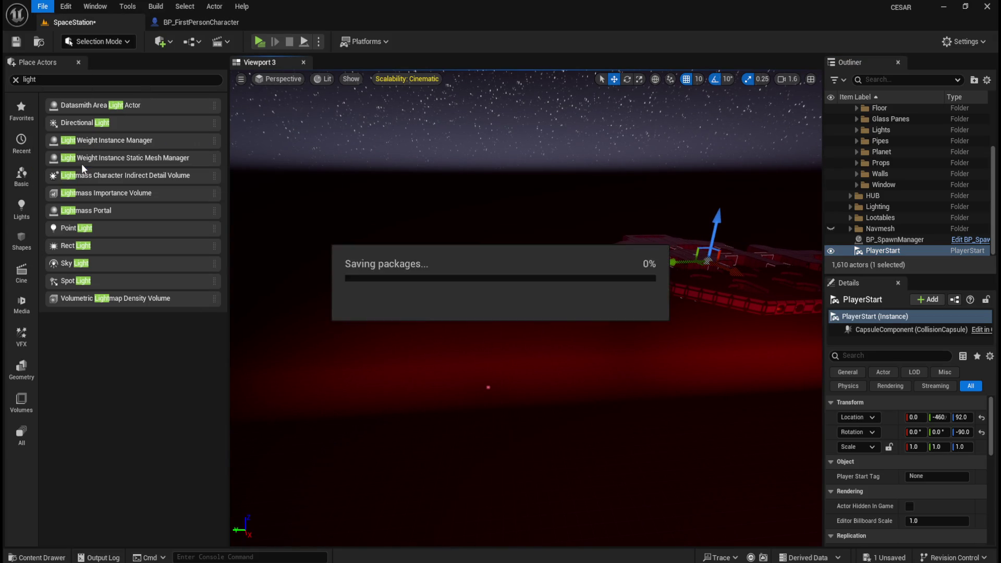
mouse_move(585, 335)
left_mouse_down()
mouse_move(542, 334)
mouse_move(598, 331)
mouse_move(570, 312)
mouse_move(567, 288)
mouse_move(568, 312)
mouse_move(522, 308)
mouse_move(552, 314)
mouse_move(585, 268)
mouse_move(583, 277)
left_mouse_up()
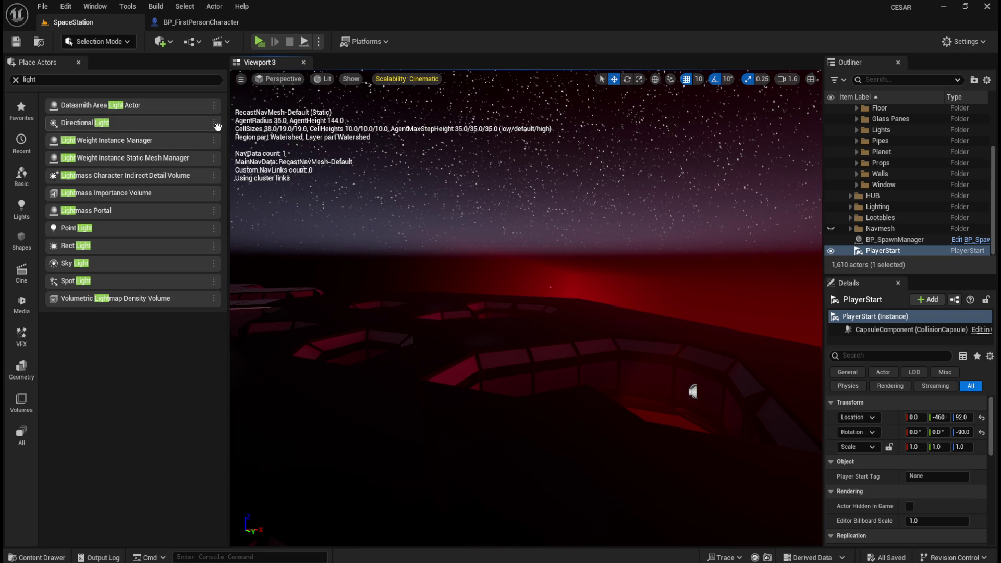
left_click_drag(227, 125, 116, 125)
Clear the light search filter in Place Actors and open Project Settings from the Edit menu
left_click(15, 79)
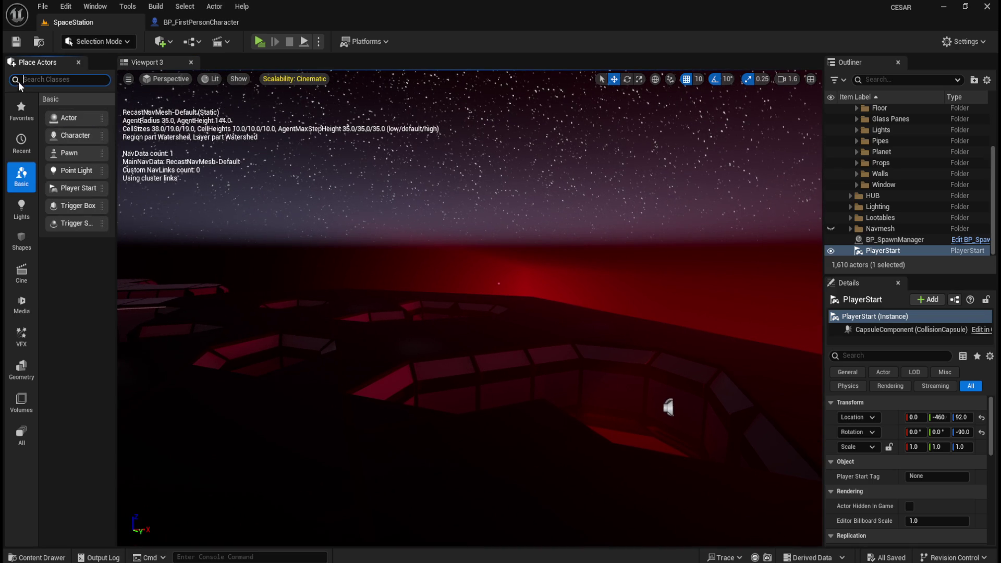
left_click(66, 6)
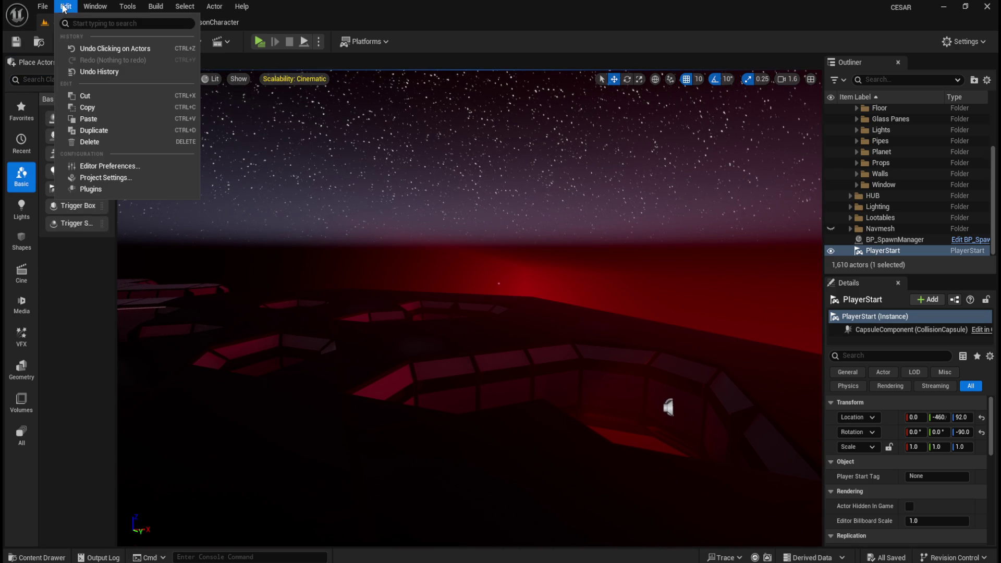
left_click(105, 178)
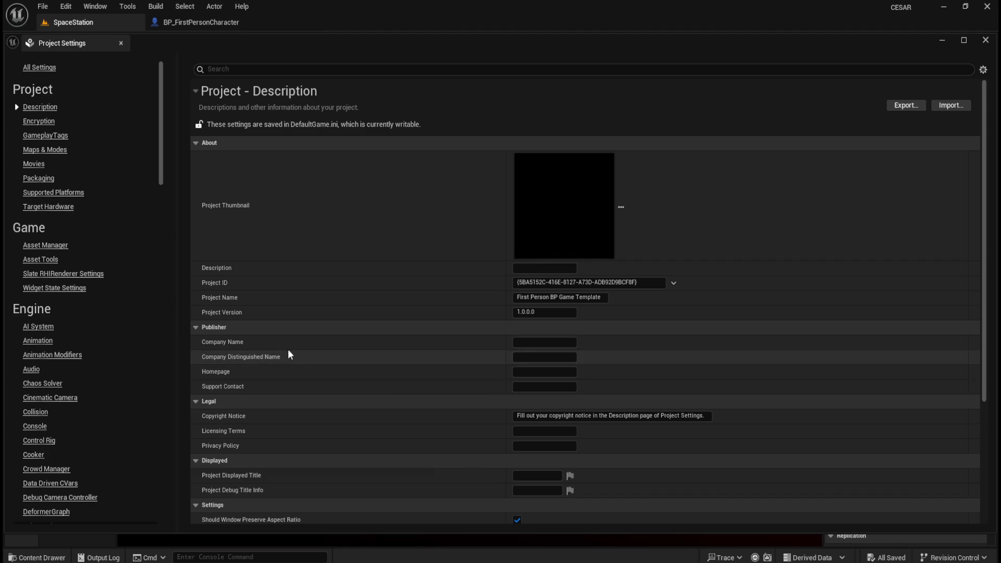
Set the Project Name to 'C.E.S.A.R.' and edit the project's displayed window title
left_click(583, 300)
type("C.E.S.A.R.")
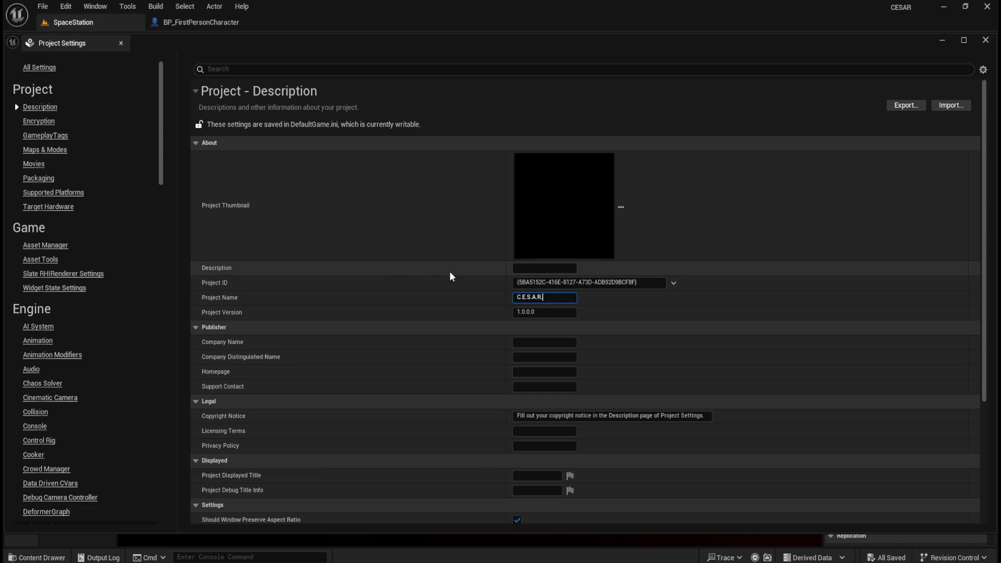
scroll(361, 373, "down", 3)
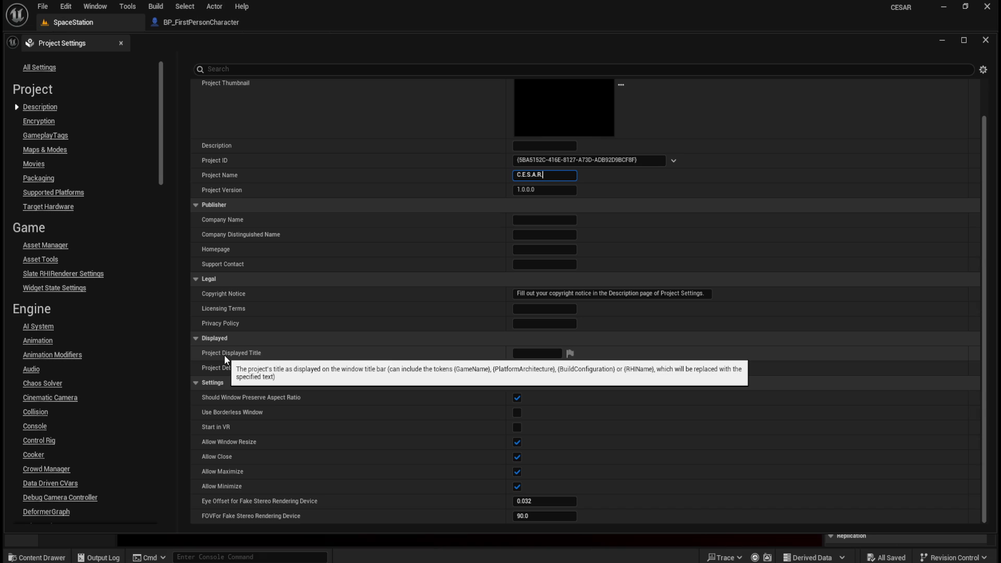
left_click(528, 355)
type("C.E.S.A.R.")
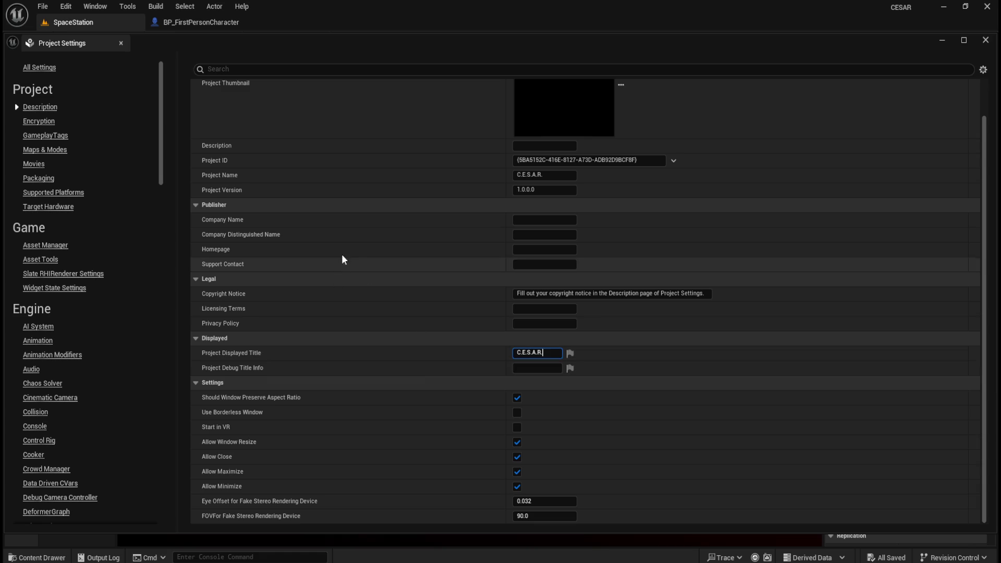
Enter 'Alien rescue in Deep Space' as the project Description
scroll(402, 173, "up", 1)
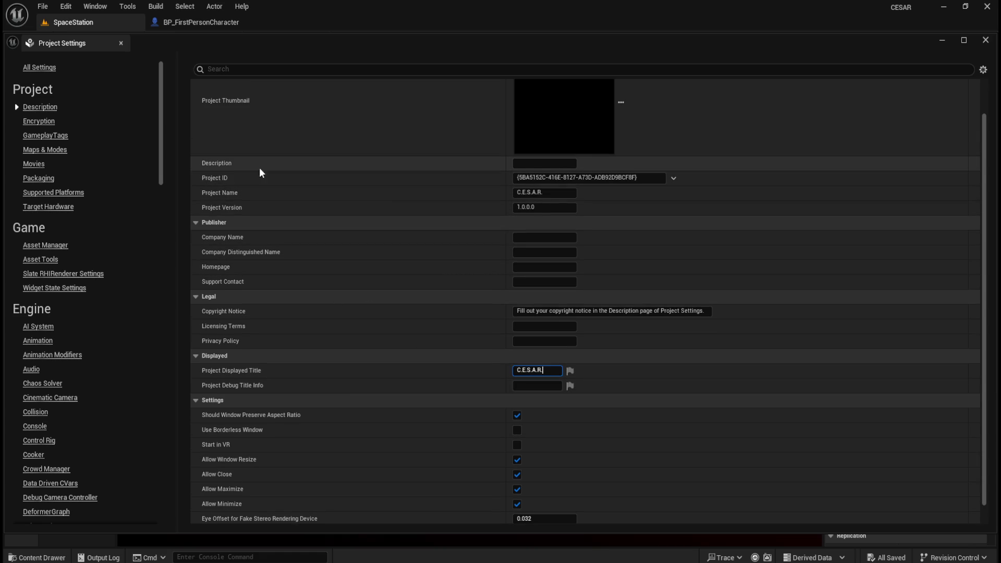
left_click(545, 163)
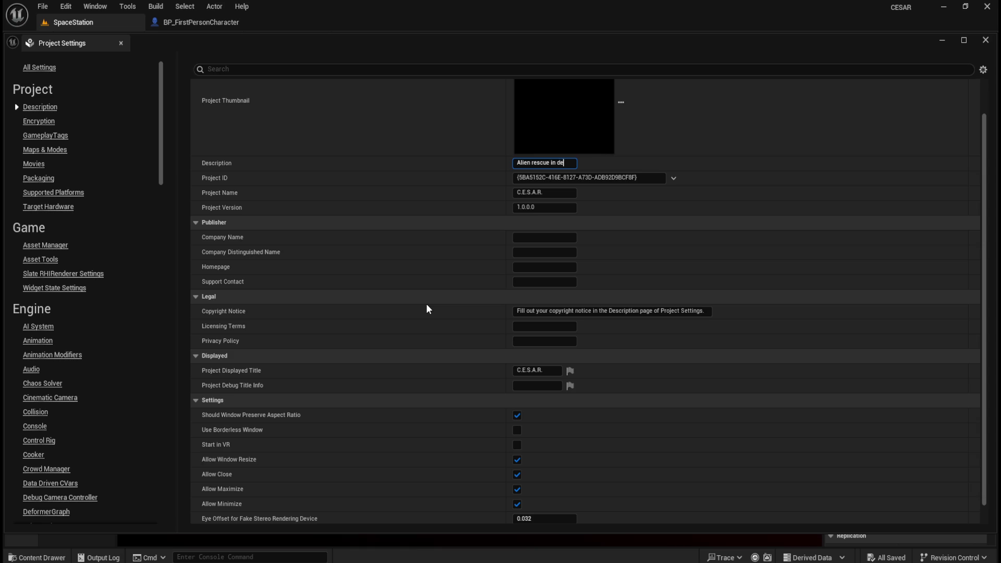
key("BackSpace")
key("BackSpace")
key("BackSpace")
type("ace")
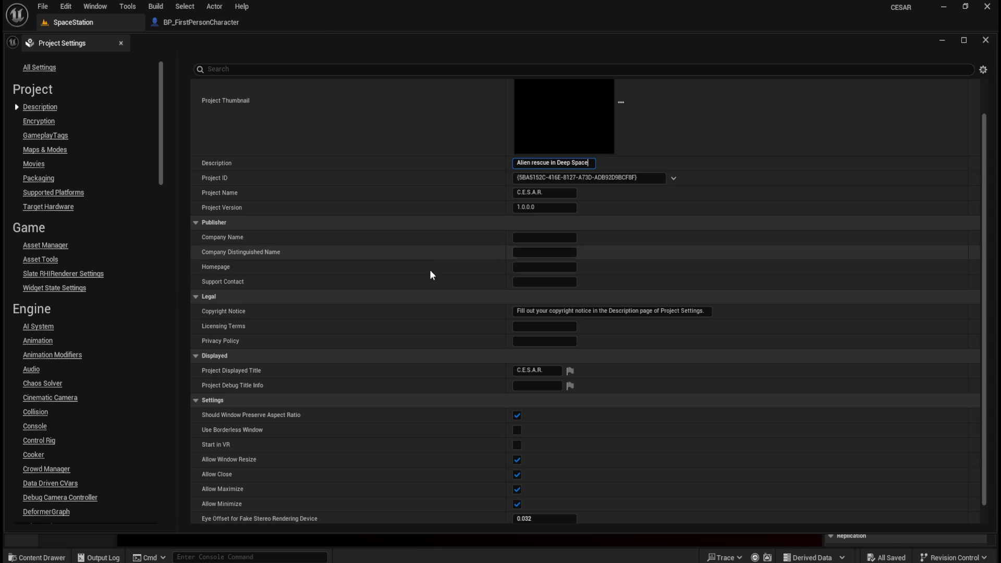
scroll(424, 258, "down", 1)
scroll(414, 281, "up", 5)
scroll(423, 287, "down", 2)
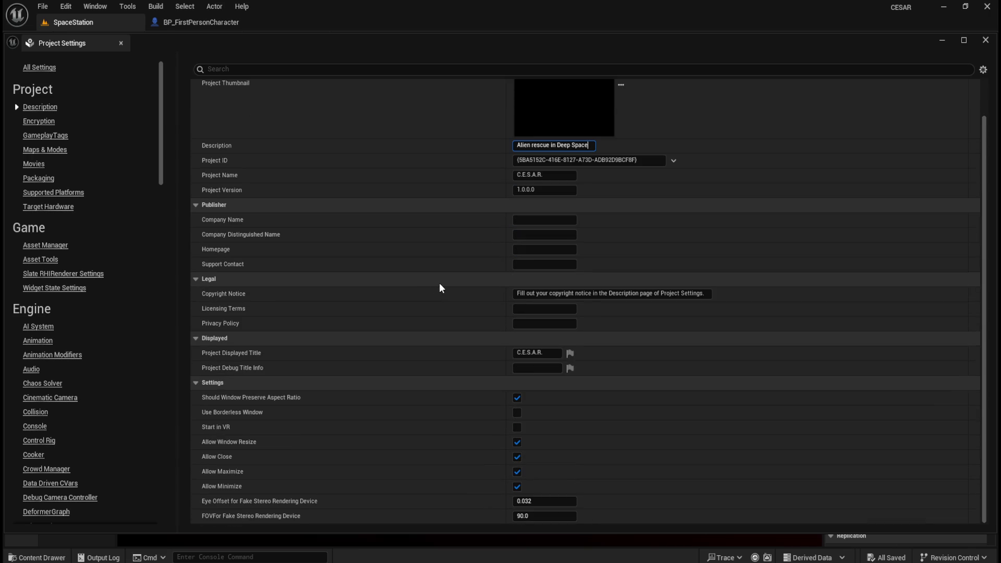
scroll(451, 303, "up", 3)
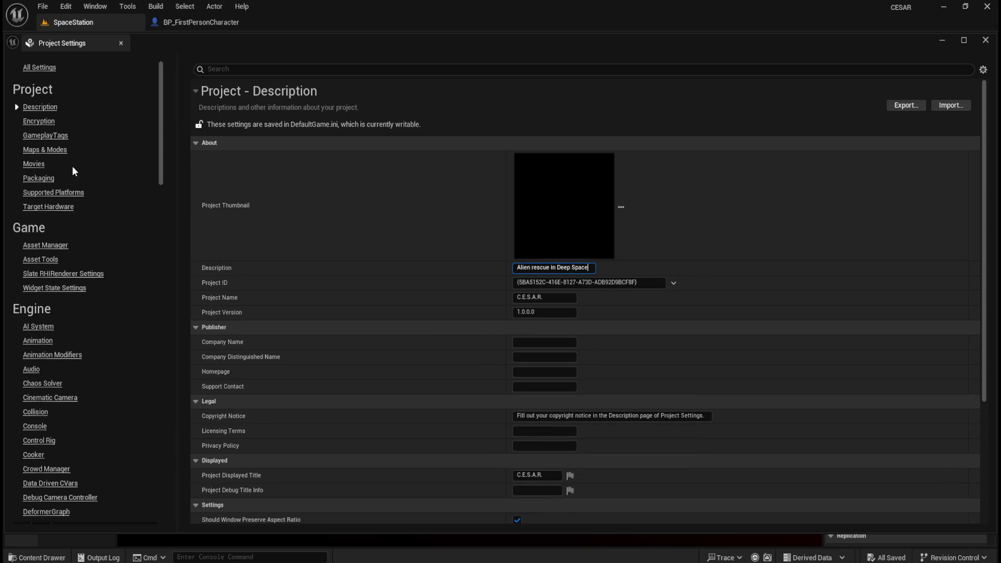
Look through the Encryption, GameplayTags and Maps & Modes settings pages
left_click(39, 124)
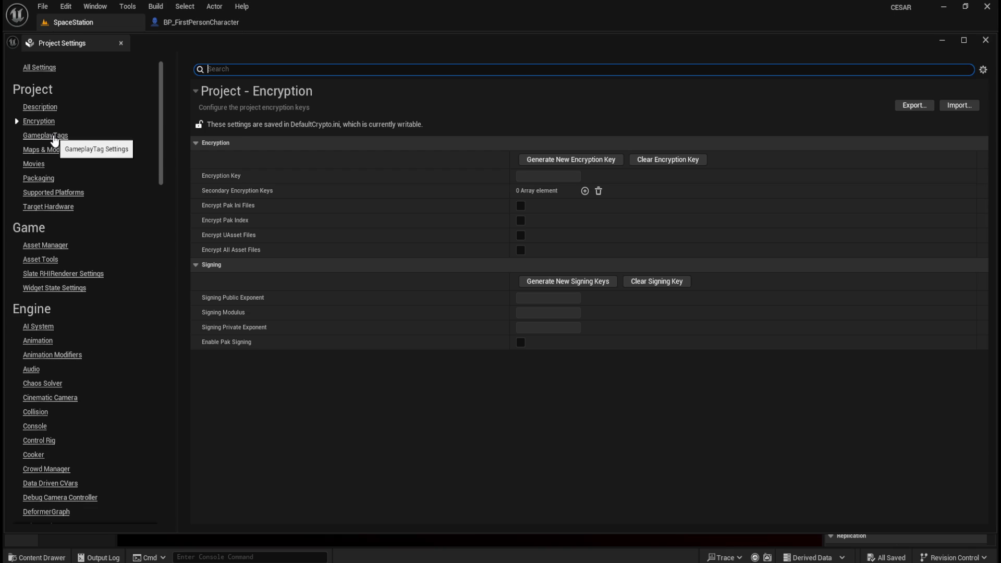
left_click(54, 137)
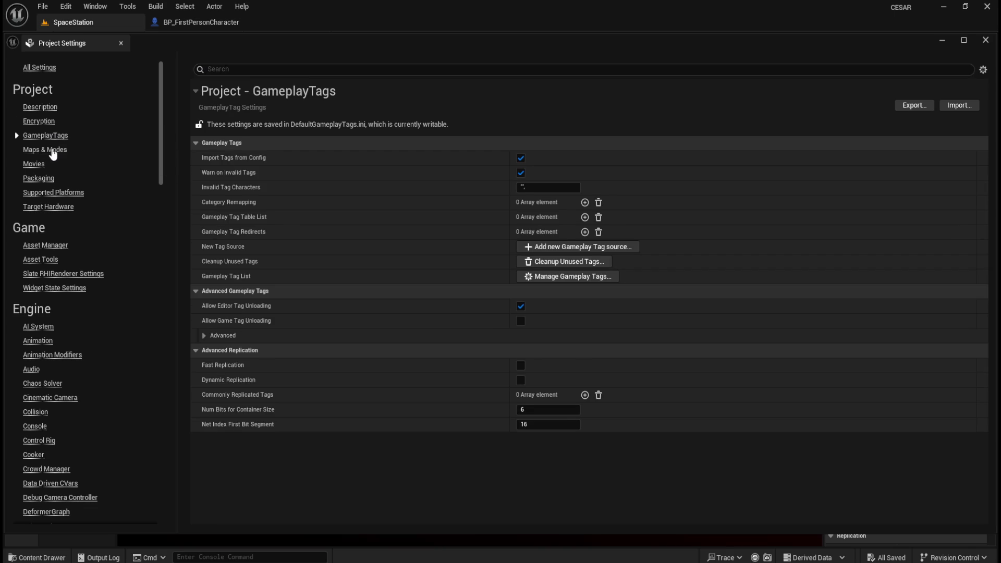
left_click(52, 151)
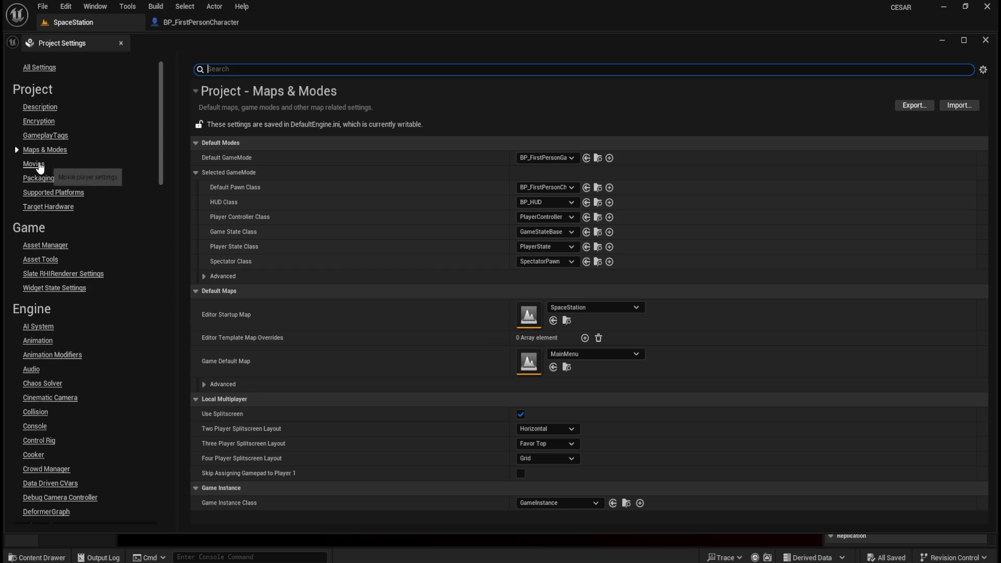
Scroll through the Packaging settings, then open the Supported Platforms list
left_click(51, 180)
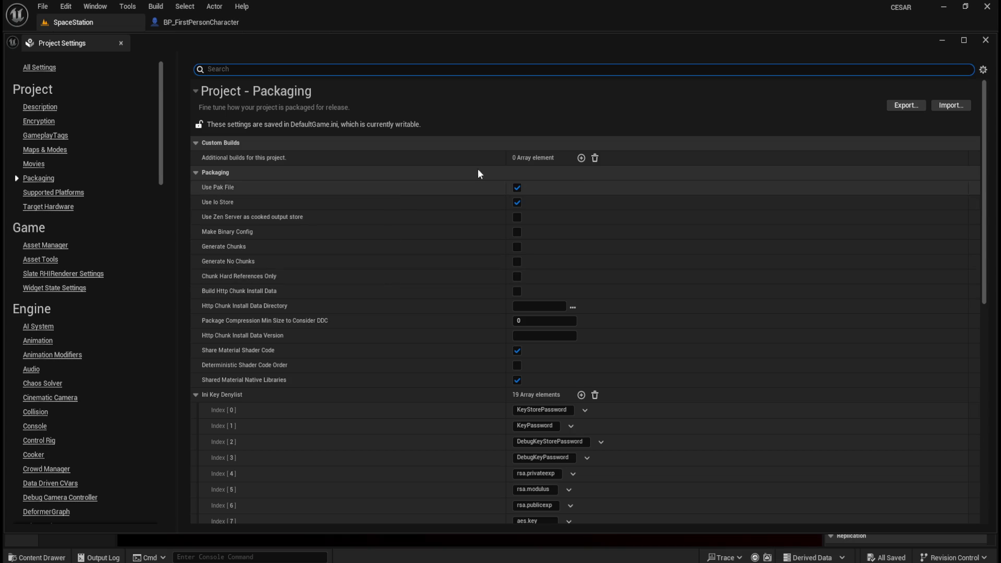
scroll(401, 322, "down", 2)
scroll(405, 292, "down", 4)
scroll(409, 284, "up", 5)
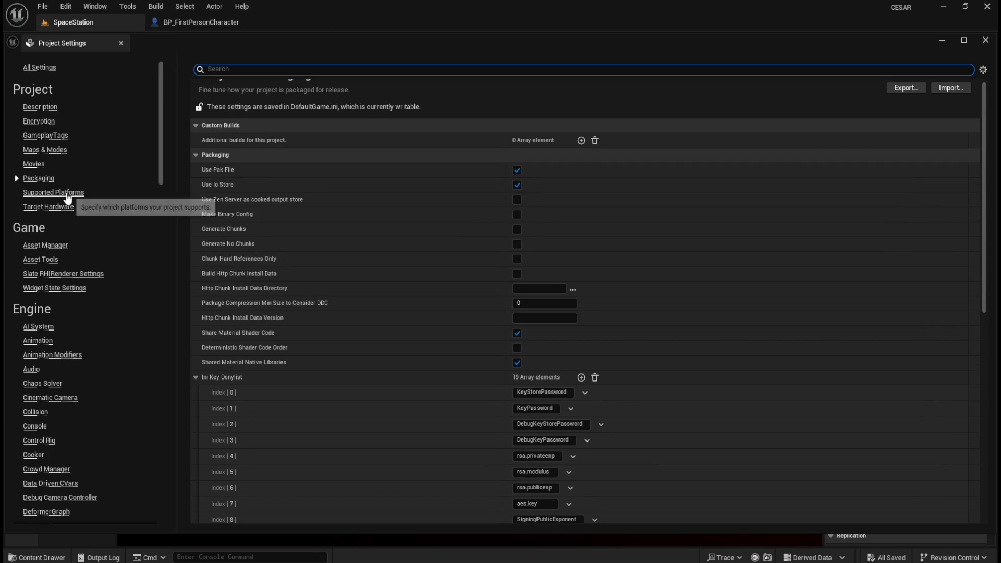
left_click(67, 195)
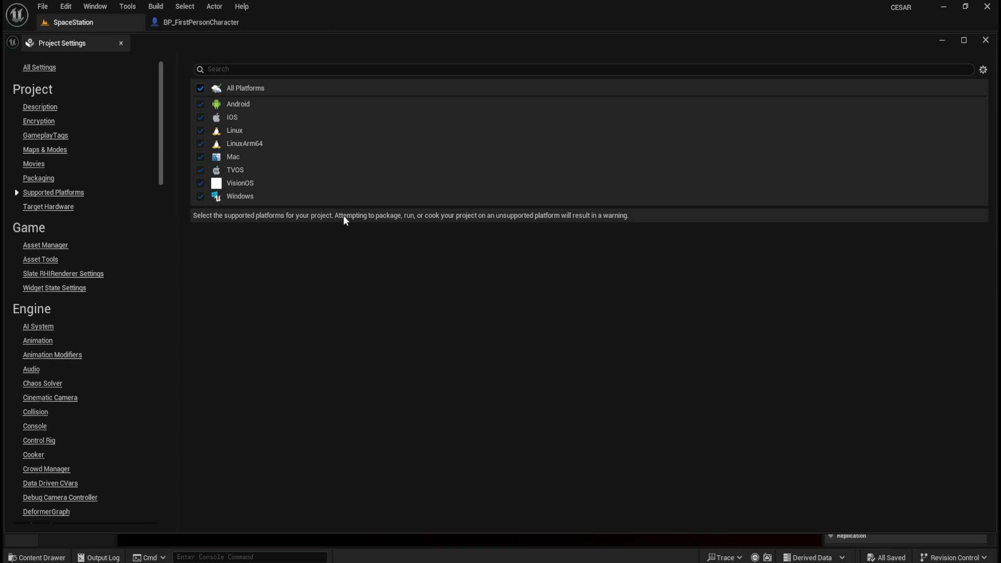
Uncheck All Platforms so only Windows remains, then review Target Hardware and Asset Manager
left_click(201, 87)
left_click(70, 209)
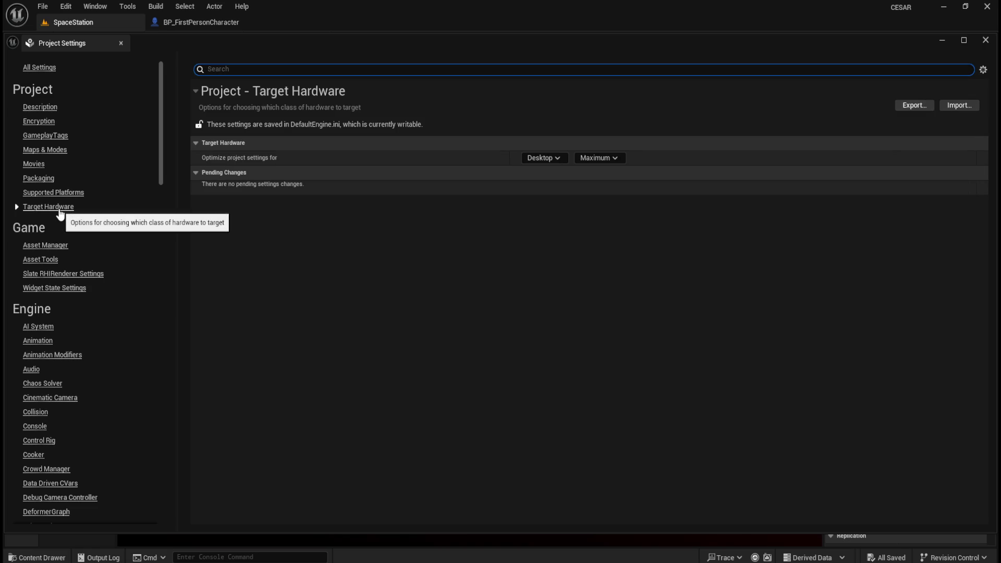
left_click(57, 192)
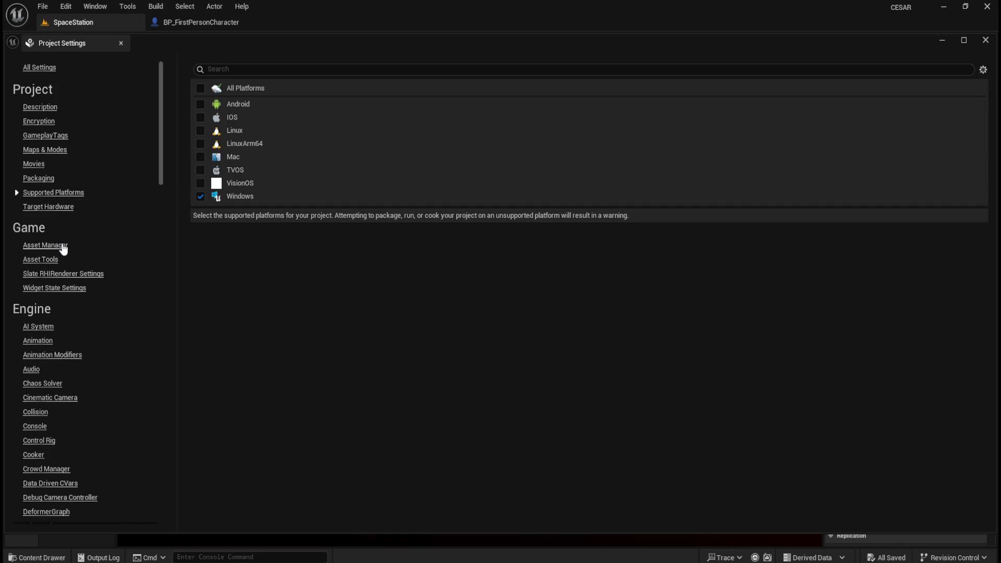
left_click(63, 246)
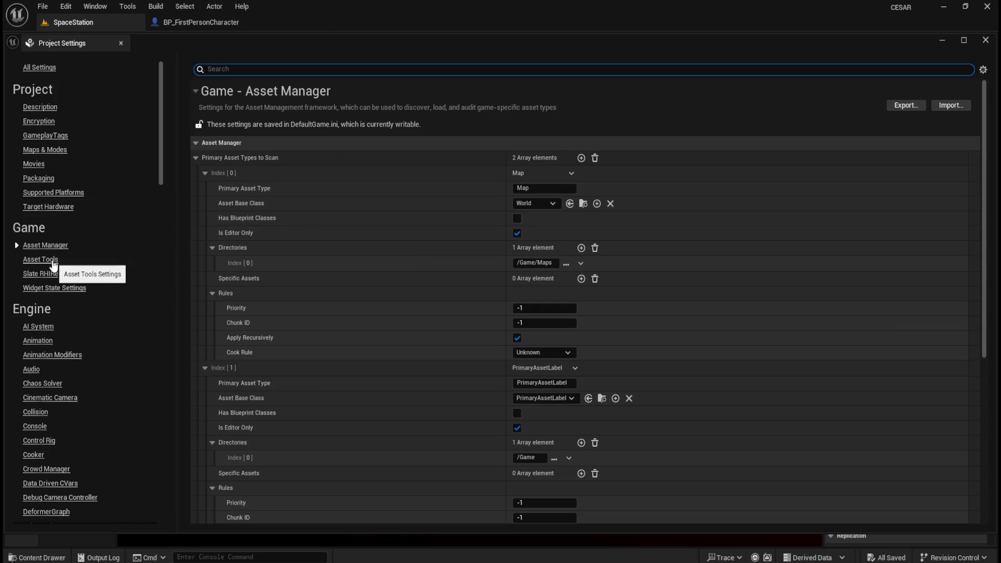
Close Project Settings and return to the level editor with navigation debug display restored
left_click(985, 40)
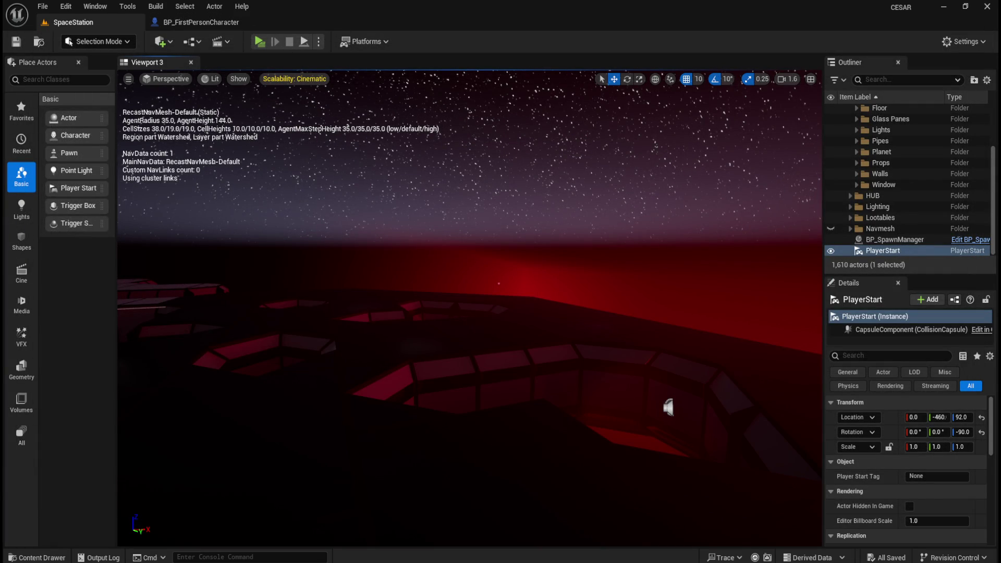
key("p")
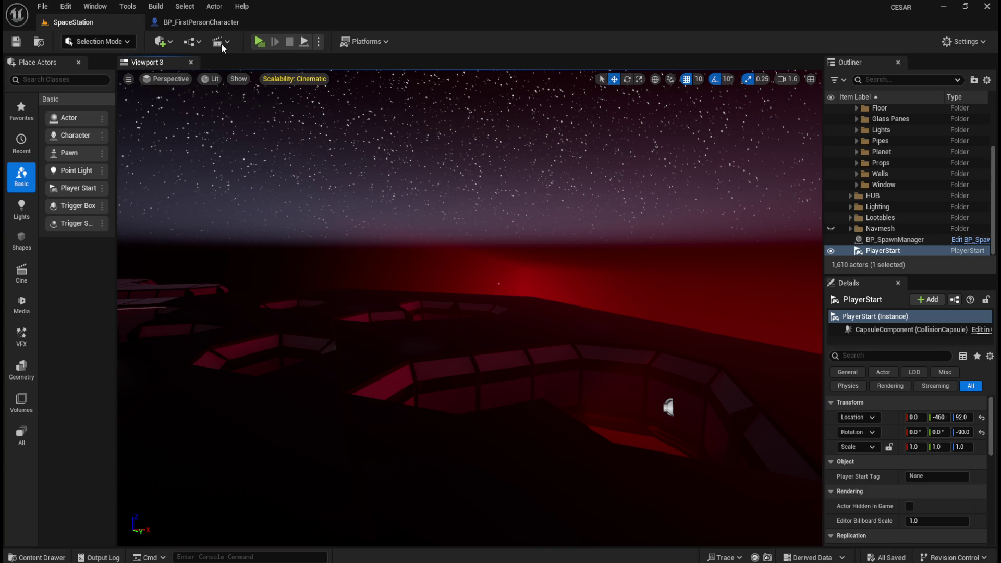
left_click(159, 7)
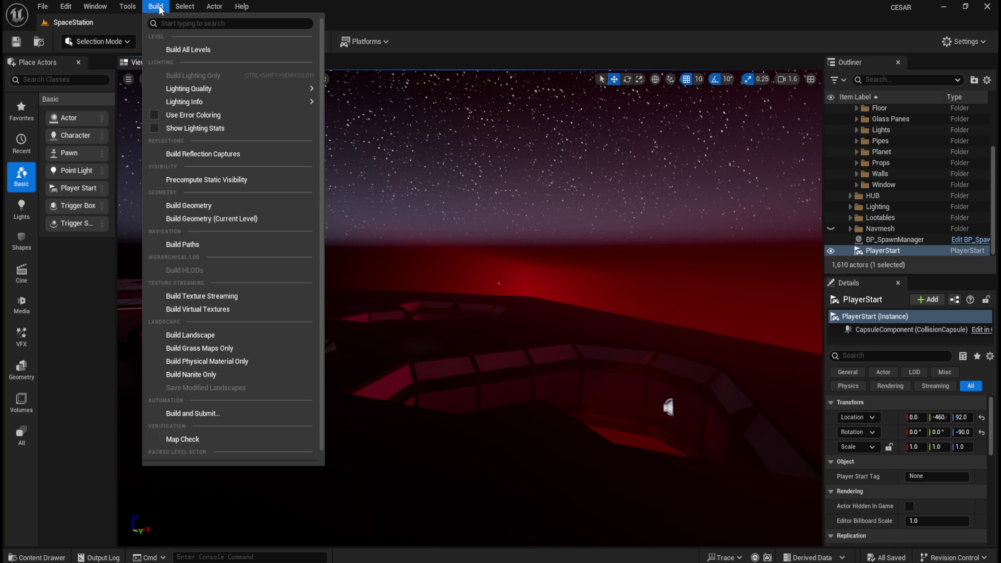
left_click(189, 206)
key("p")
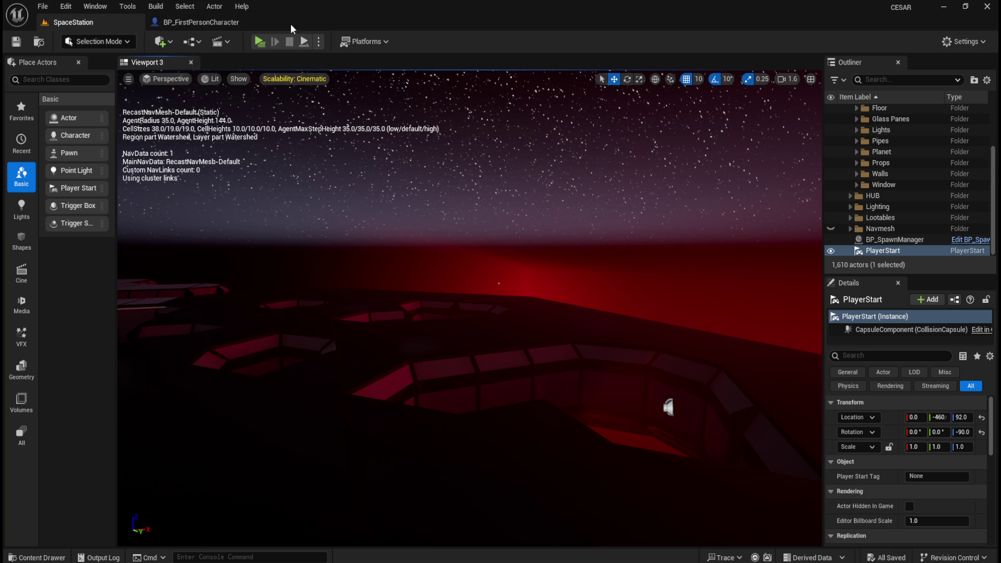
Set the Windows binary configuration to Shipping in the Platforms menu
left_click(394, 44)
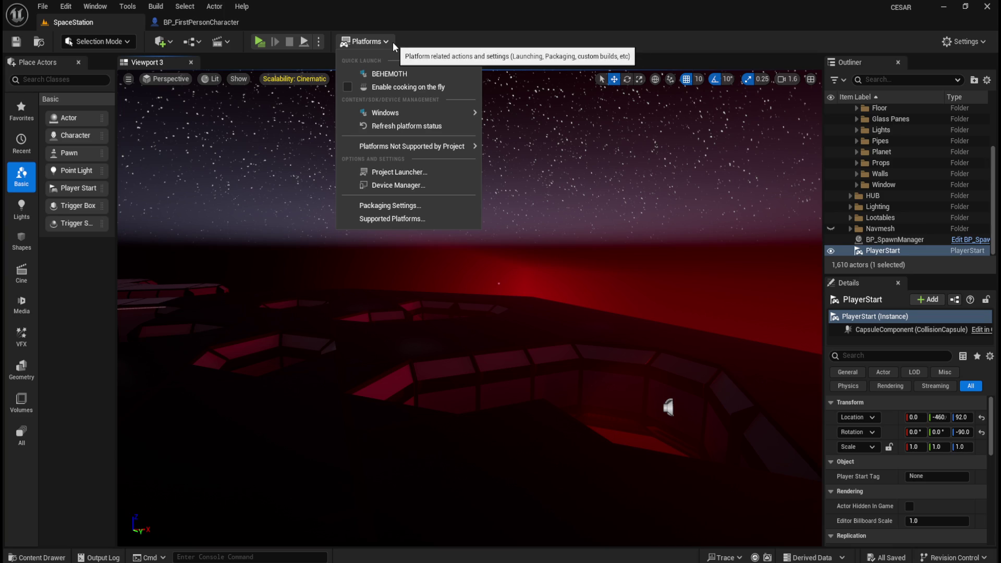
mouse_move(393, 110)
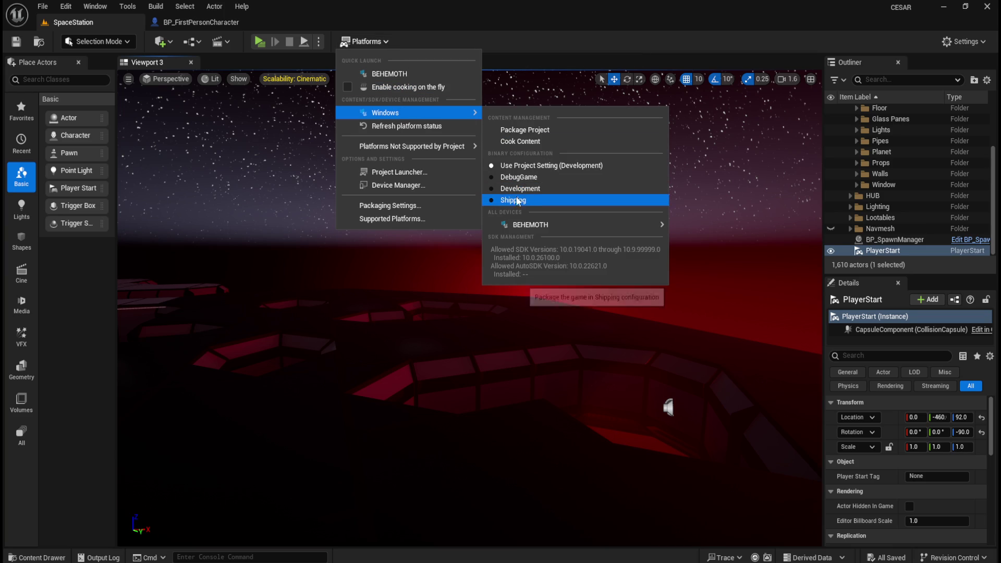
left_click(492, 200)
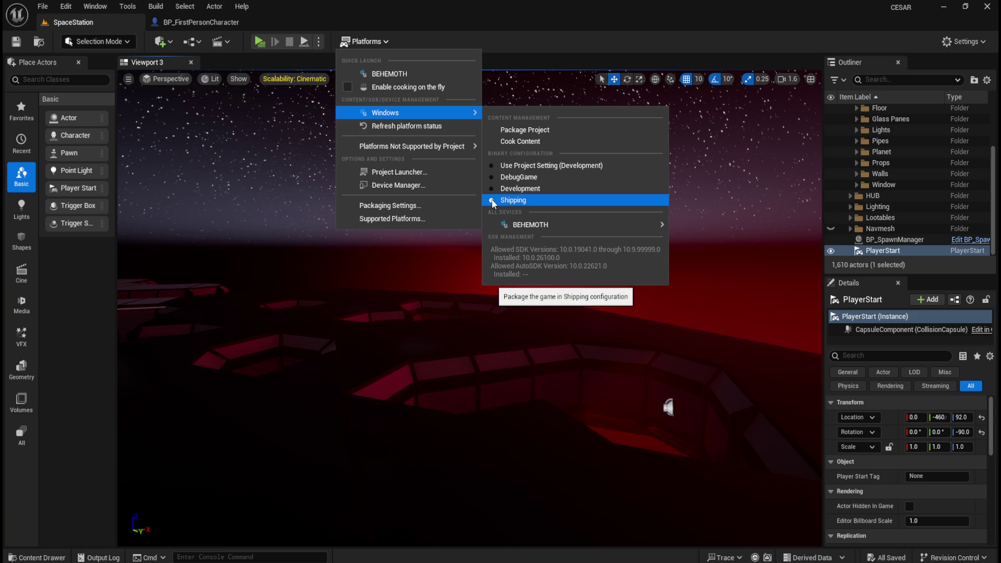
Start Package Project for Windows and move the output folder dialog aside
left_click(542, 130)
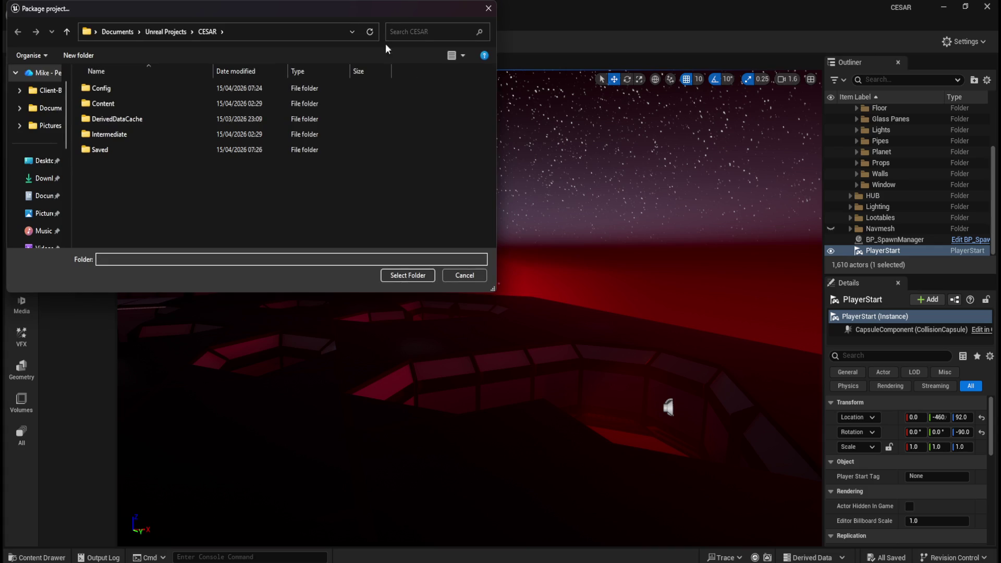
mouse_move(360, 15)
left_mouse_down()
mouse_move(927, 155)
mouse_move(1000, 156)
left_mouse_up()
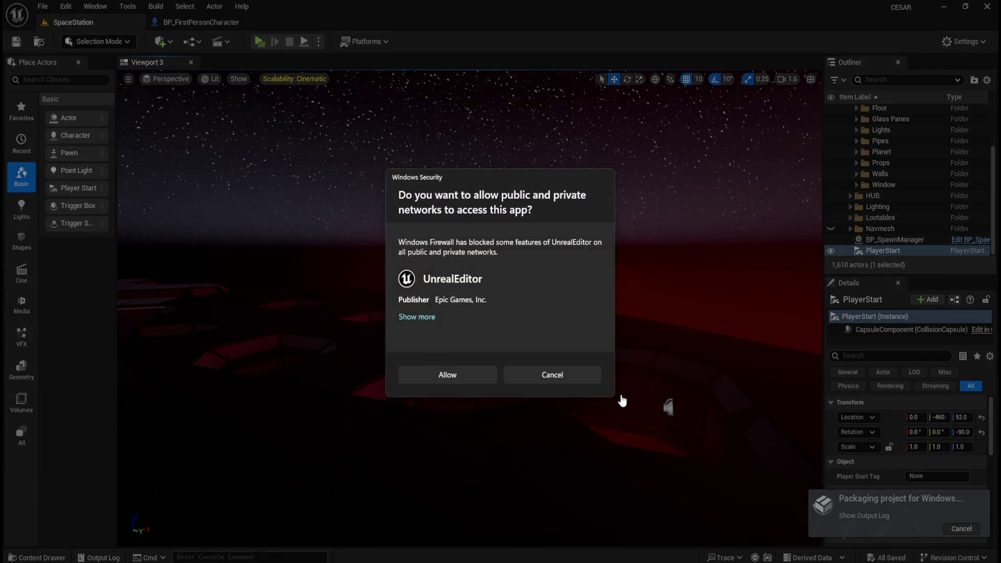
Allow the editor through the firewall, watch the log until BUILD SUCCESSFUL, and check the 484 MB Windows folder
left_click(442, 376)
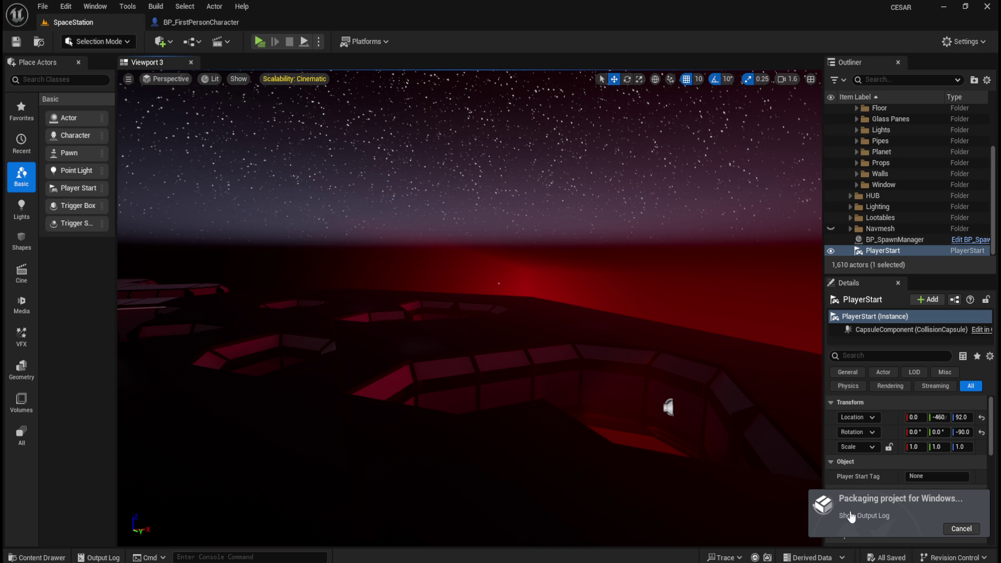
left_click(861, 517)
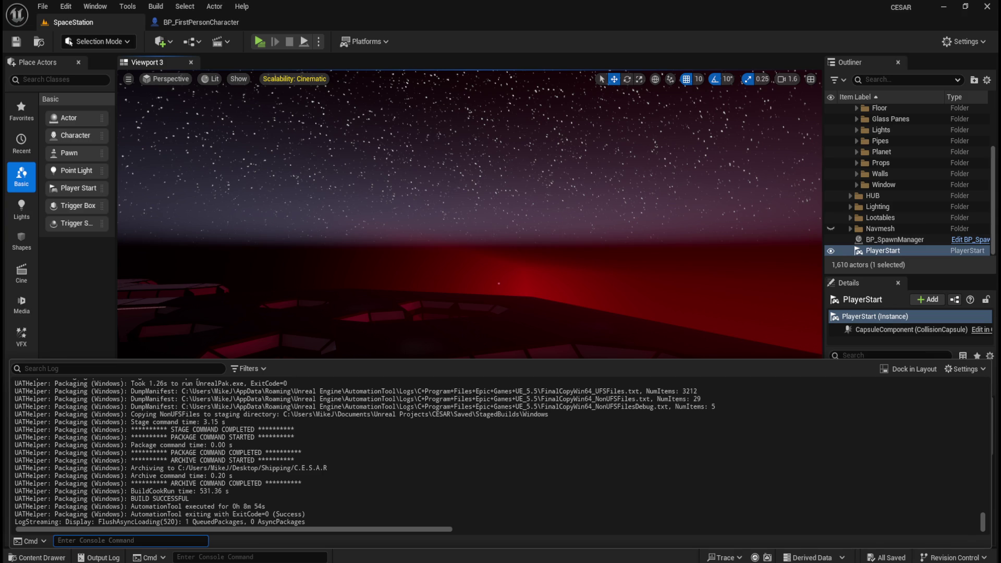
left_click_drag(835, 167, 785, 167)
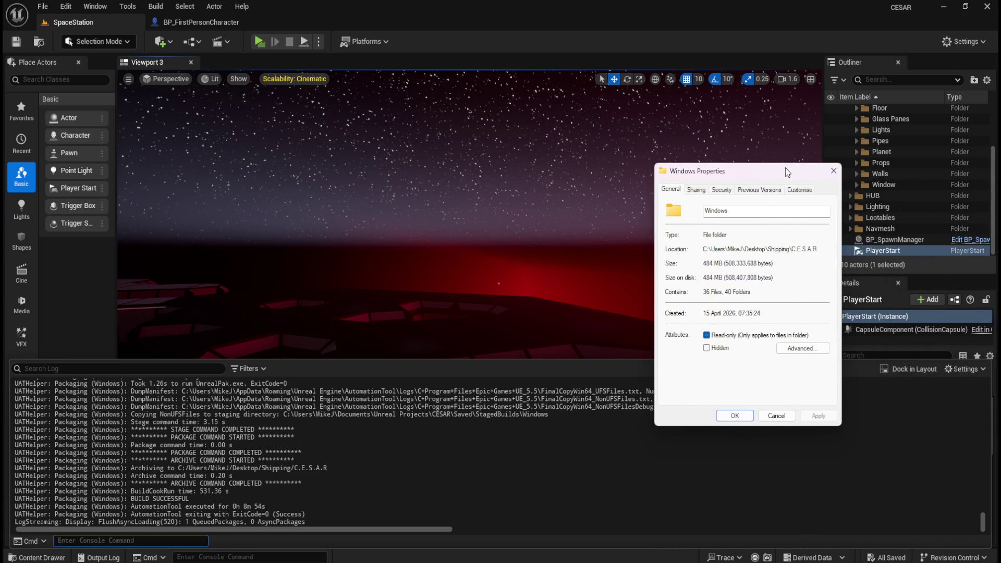